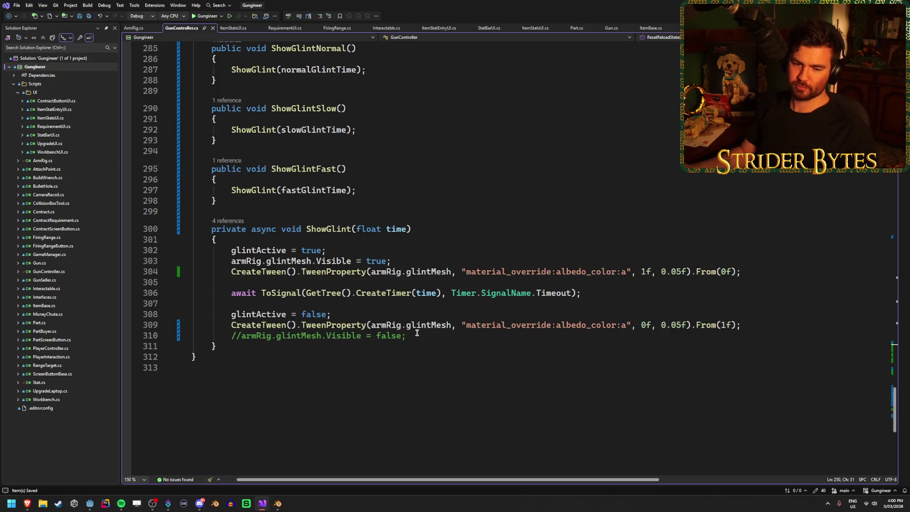
Comment out the glintMesh.Visible line in ShowGlint and save GunController.cs.
{"action": "mouse_move", "coordinate": [418, 321]}
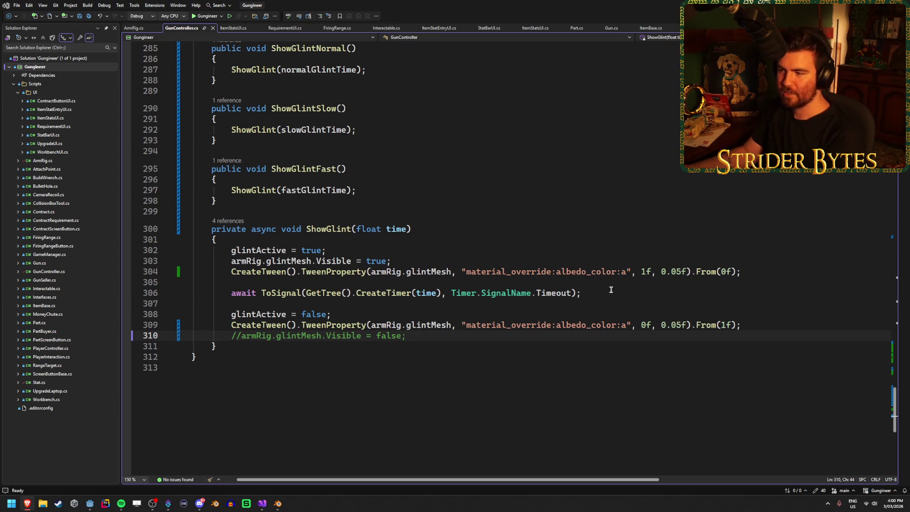
{"action": "left_click", "coordinate": [753, 328]}
{"action": "left_click", "coordinate": [411, 338]}
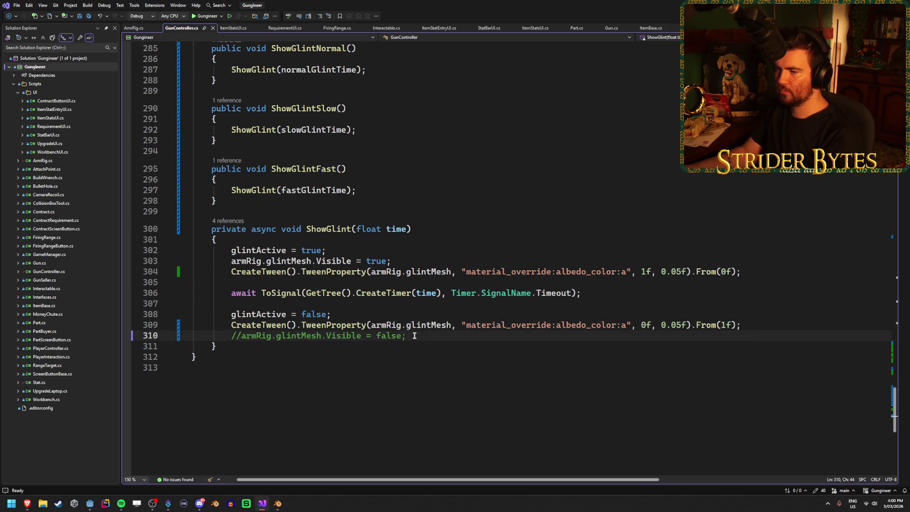
{"action": "scroll", "coordinate": [415, 336], "scroll_direction": "up", "scroll_amount": 20}
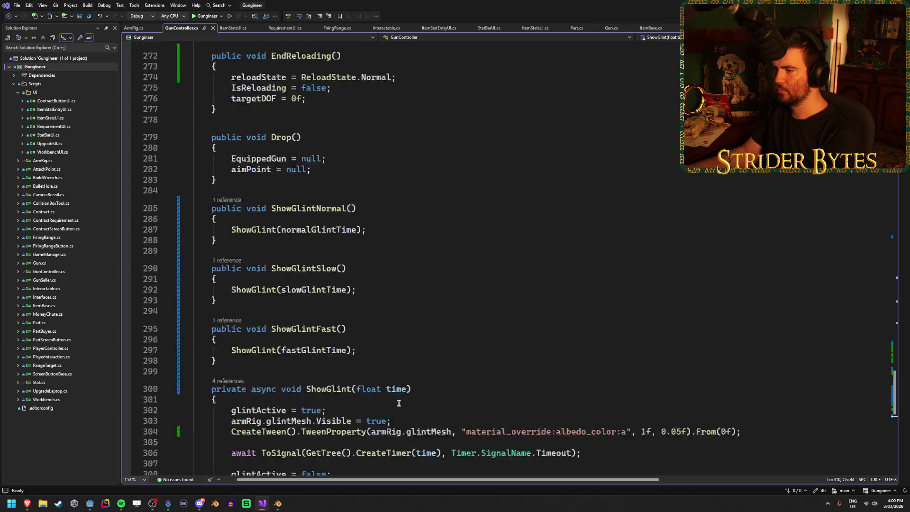
{"action": "scroll", "coordinate": [398, 405], "scroll_direction": "down", "scroll_amount": 11}
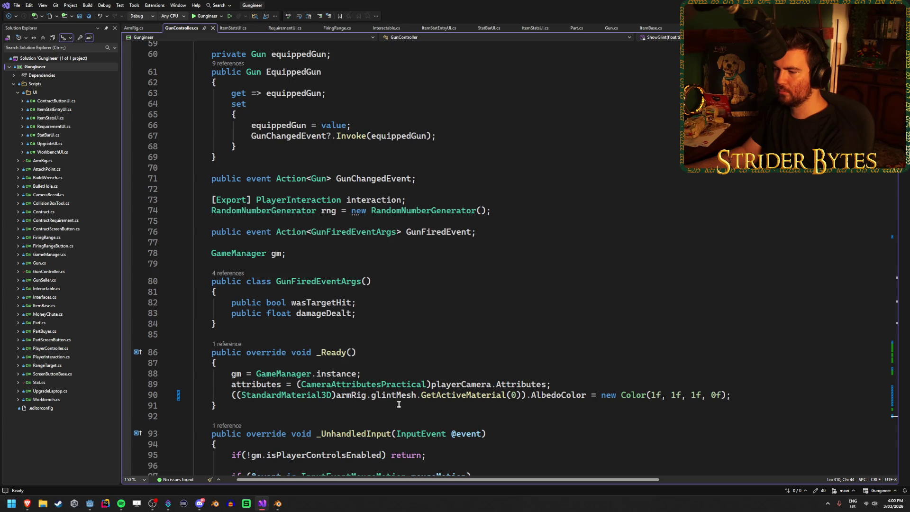
{"action": "scroll", "coordinate": [399, 405], "scroll_direction": "down", "scroll_amount": 2}
{"action": "scroll", "coordinate": [685, 361], "scroll_direction": "down", "scroll_amount": 20}
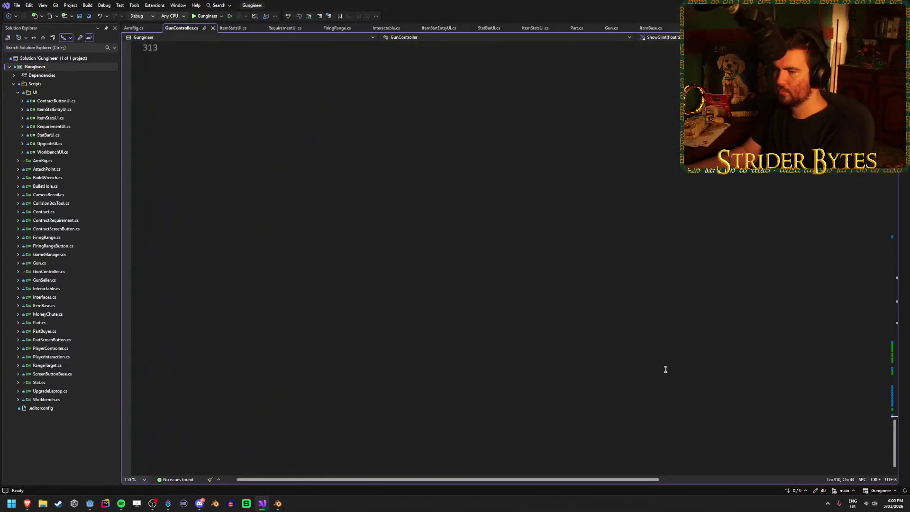
{"action": "scroll", "coordinate": [665, 368], "scroll_direction": "up", "scroll_amount": 10}
{"action": "left_click", "coordinate": [239, 294]}
{"action": "key", "text": "ctrl+k"}
{"action": "key", "text": "ctrl+c"}
{"action": "key", "text": "ctrl+s"}
Delete both commented glintMesh.Visible lines, leaving only the alpha fade, and return to Godot.
{"action": "left_click", "coordinate": [525, 296]}
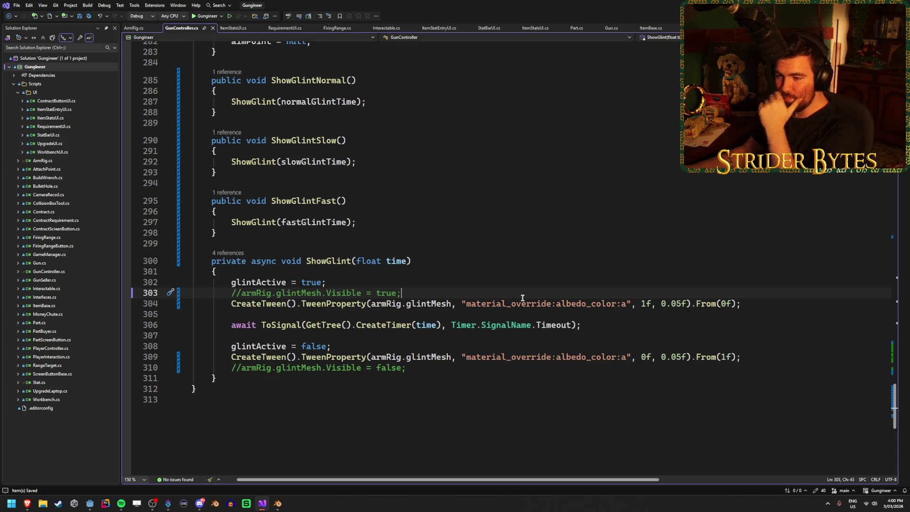
{"action": "key", "text": "ctrl+x"}
{"action": "left_click", "coordinate": [425, 358]}
{"action": "key", "text": "ctrl+x"}
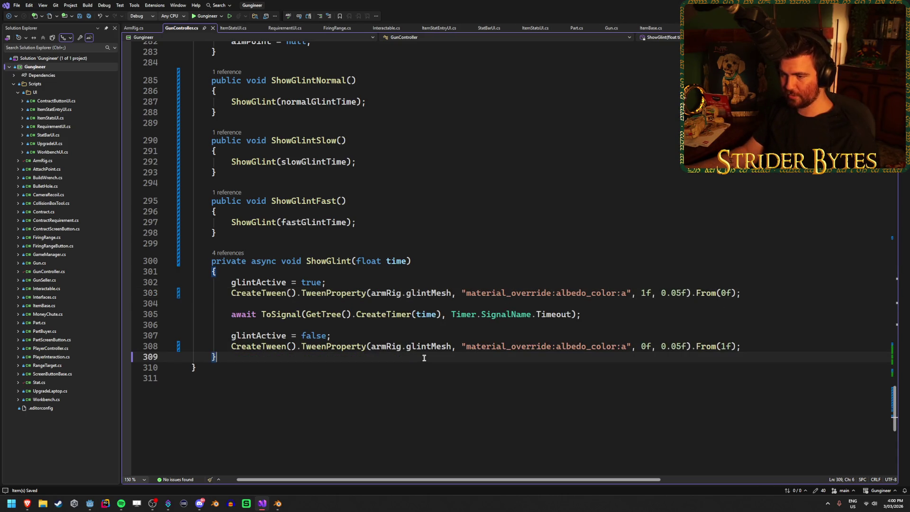
{"action": "left_click", "coordinate": [740, 341]}
{"action": "left_click", "coordinate": [628, 312]}
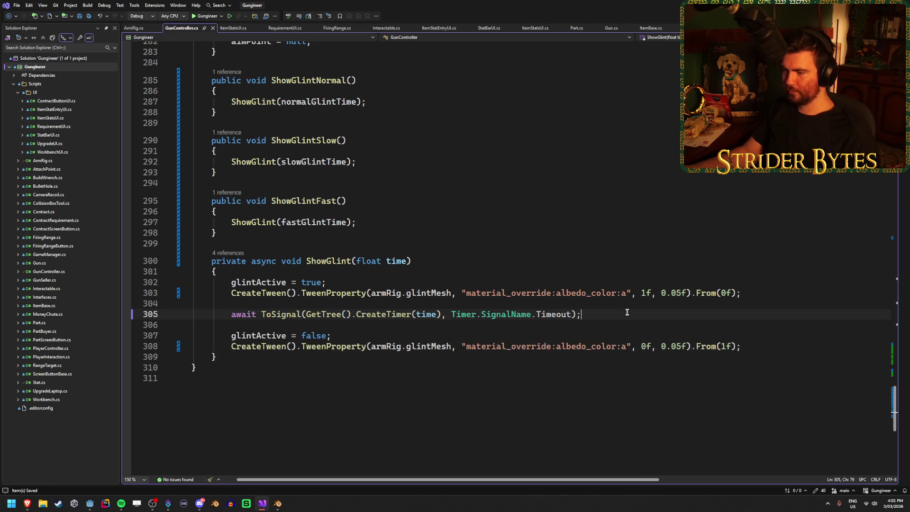
{"action": "scroll", "coordinate": [593, 361], "scroll_direction": "up", "scroll_amount": 14}
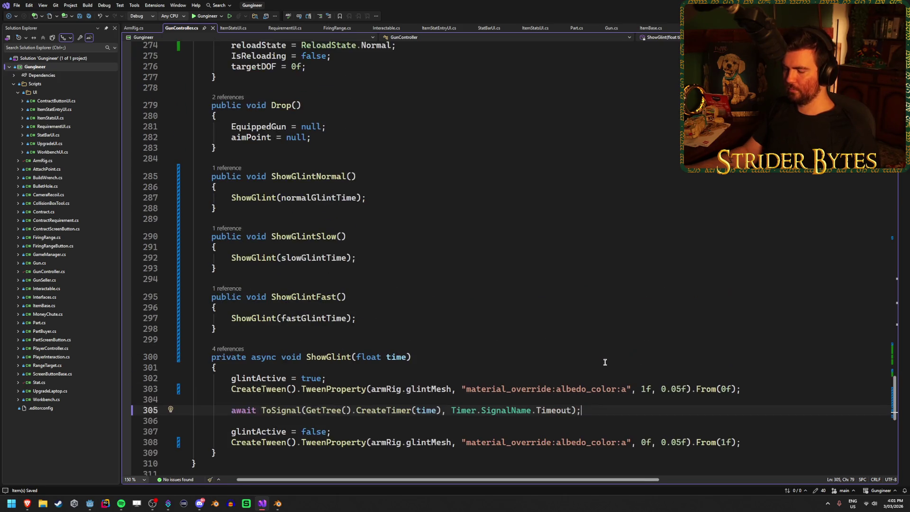
{"action": "scroll", "coordinate": [607, 359], "scroll_direction": "up", "scroll_amount": 20}
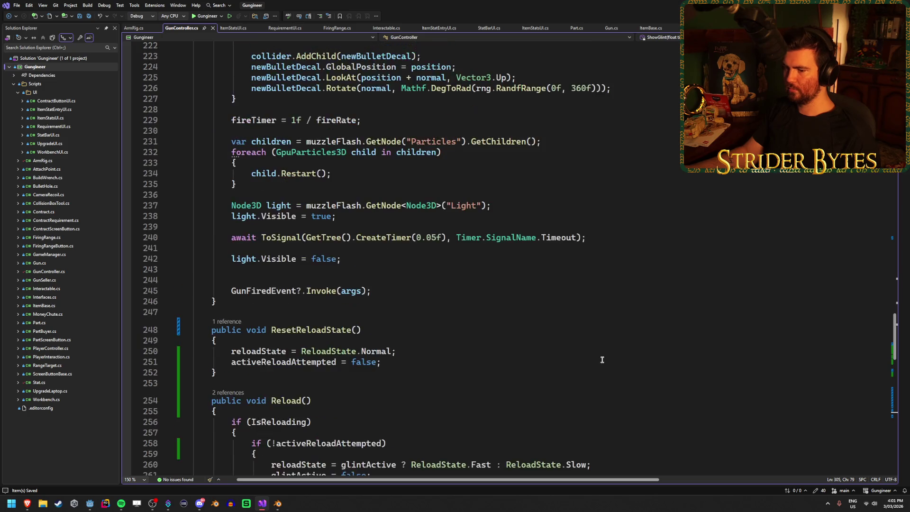
{"action": "scroll", "coordinate": [602, 360], "scroll_direction": "up", "scroll_amount": 14}
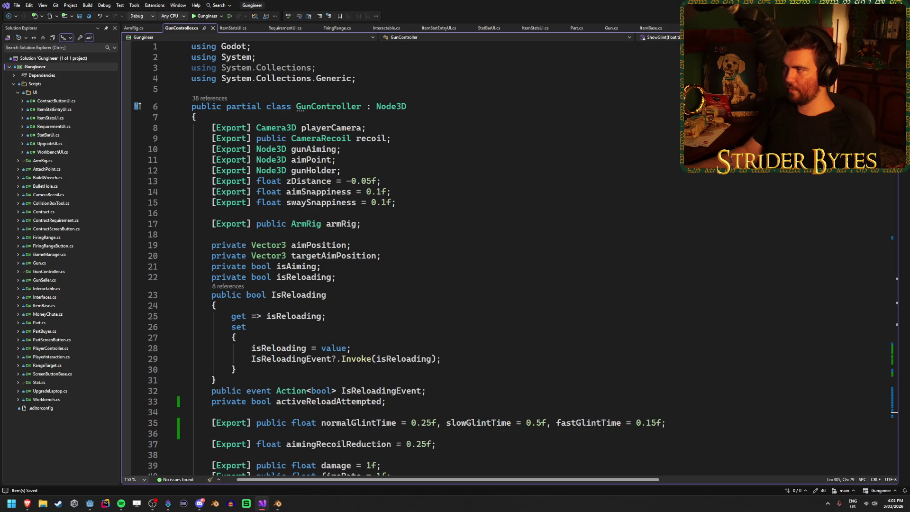
{"action": "key", "text": "alt+Tab"}
{"action": "left_click", "coordinate": [591, 4]}
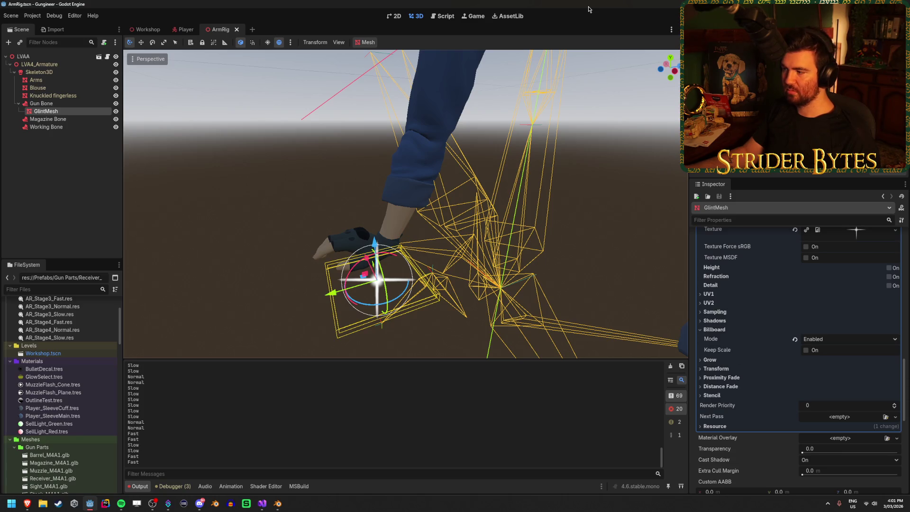
Select the GlintMesh node under Gun Bone in the ArmRig scene.
{"action": "scroll", "coordinate": [761, 318], "scroll_direction": "up", "scroll_amount": 15}
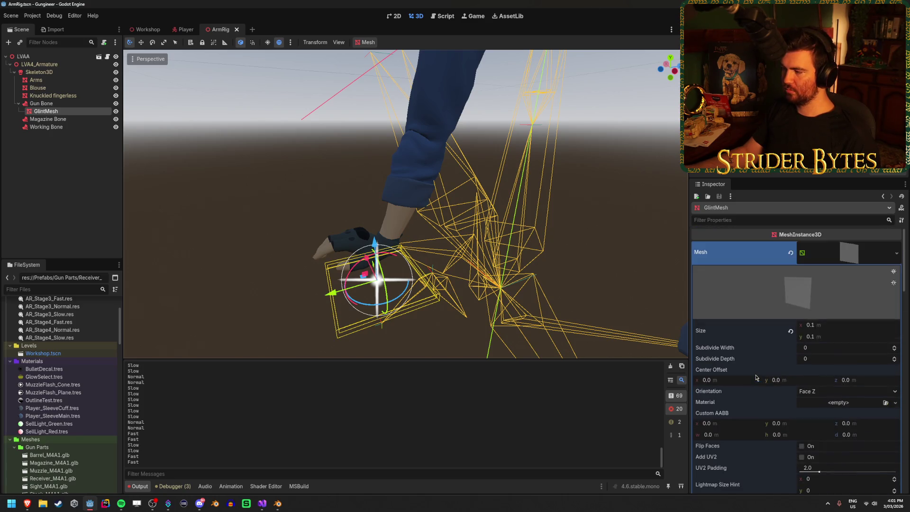
{"action": "scroll", "coordinate": [757, 377], "scroll_direction": "down", "scroll_amount": 15}
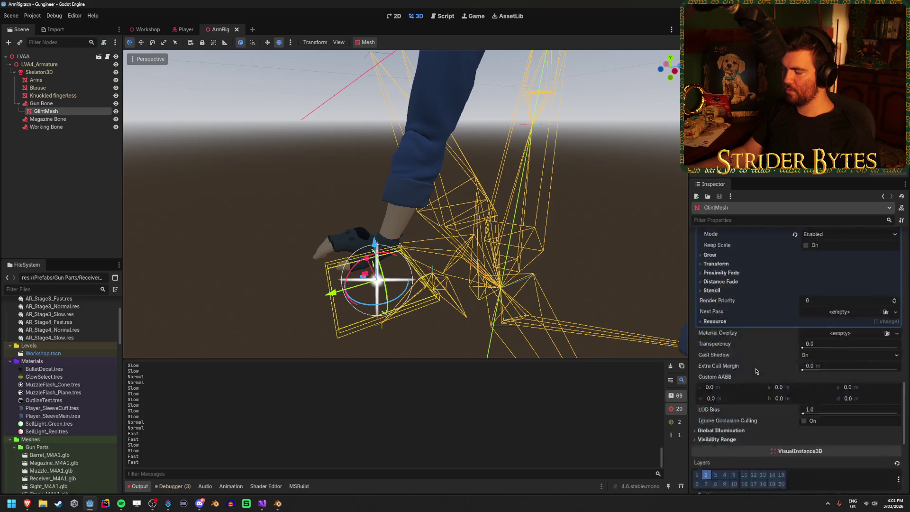
{"action": "scroll", "coordinate": [756, 372], "scroll_direction": "up", "scroll_amount": 15}
{"action": "scroll", "coordinate": [756, 371], "scroll_direction": "down", "scroll_amount": 15}
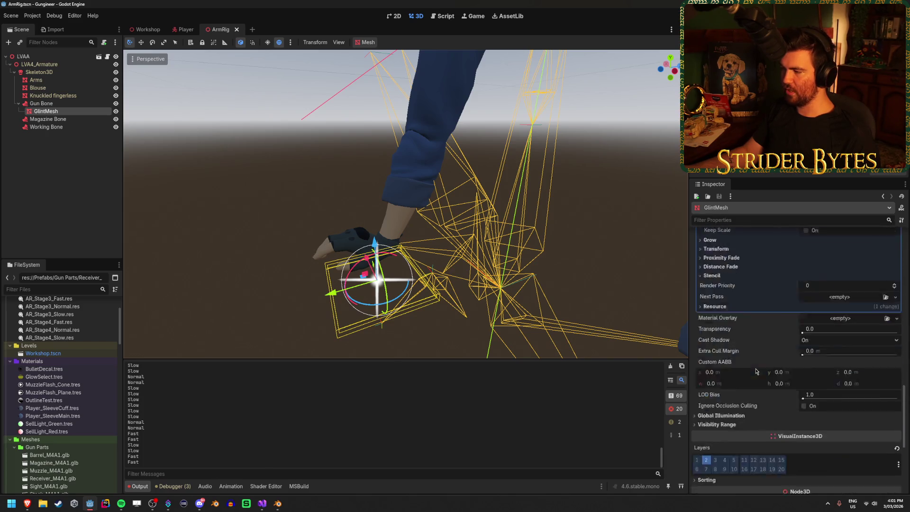
{"action": "scroll", "coordinate": [756, 371], "scroll_direction": "up", "scroll_amount": 10}
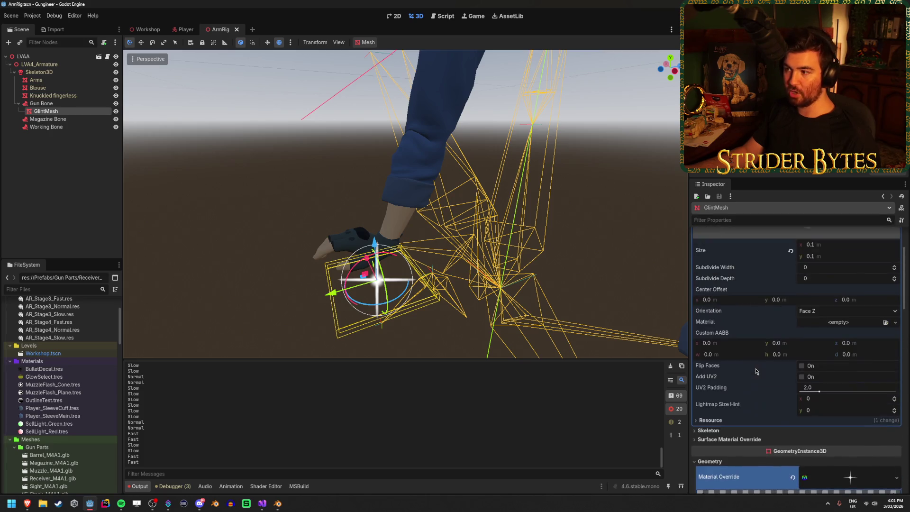
{"action": "left_click", "coordinate": [74, 214]}
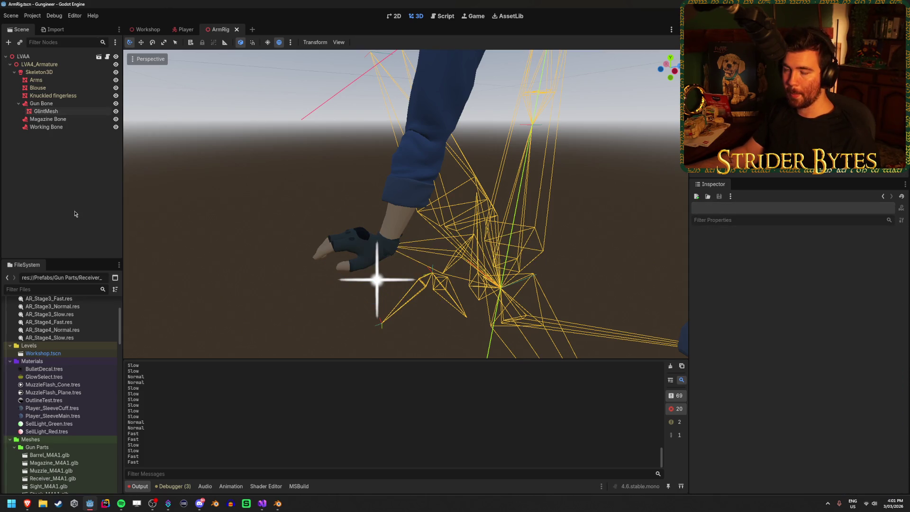
{"action": "left_click", "coordinate": [100, 111]}
{"action": "left_click", "coordinate": [99, 105]}
{"action": "left_click", "coordinate": [99, 110]}
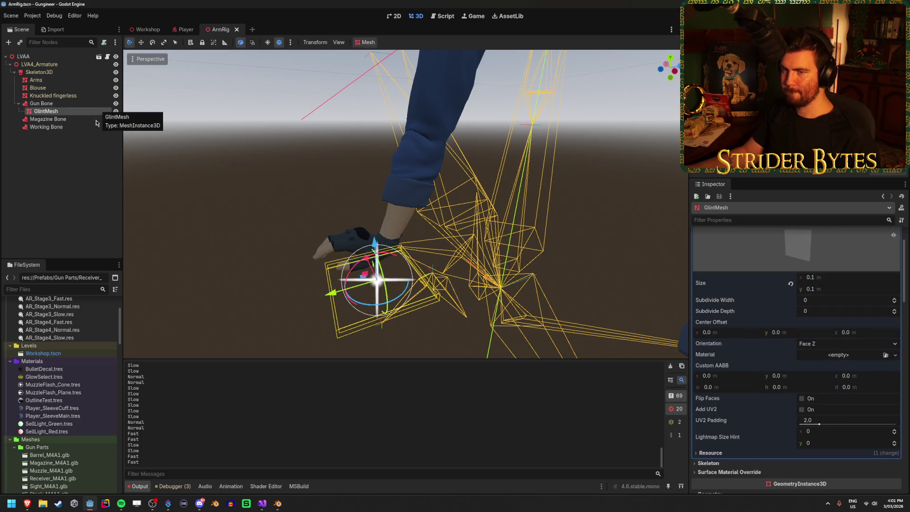
{"action": "left_click", "coordinate": [86, 126]}
{"action": "left_click", "coordinate": [77, 113]}
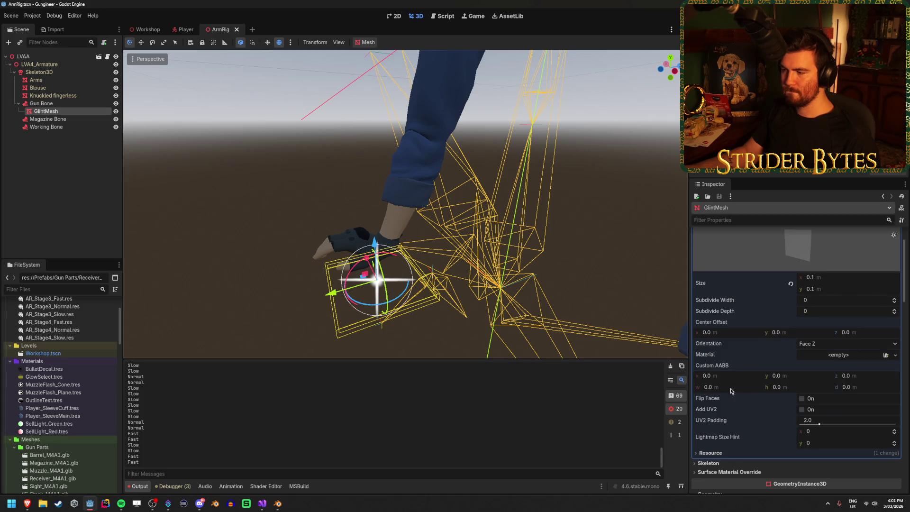
Enable Disable Receive Shadows in the GlintMesh material's Shadows section, save ArmRig, and run the game.
{"action": "scroll", "coordinate": [751, 387], "scroll_direction": "down", "scroll_amount": 10}
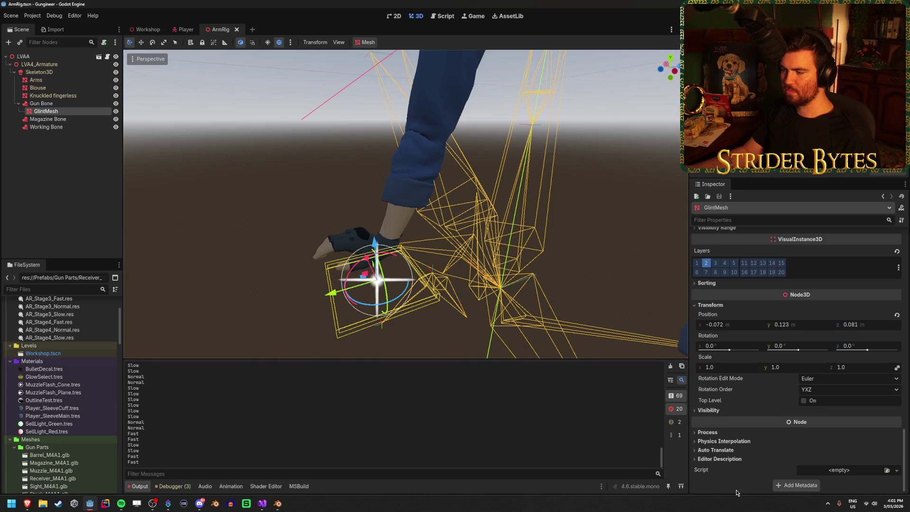
{"action": "scroll", "coordinate": [736, 490], "scroll_direction": "up", "scroll_amount": 3}
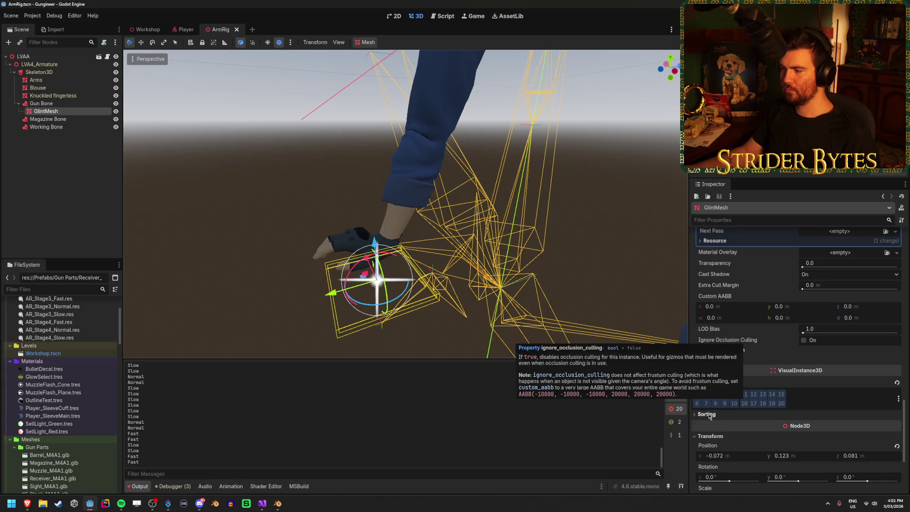
{"action": "left_click", "coordinate": [748, 361]}
{"action": "left_click", "coordinate": [748, 360]}
{"action": "left_click", "coordinate": [750, 351]}
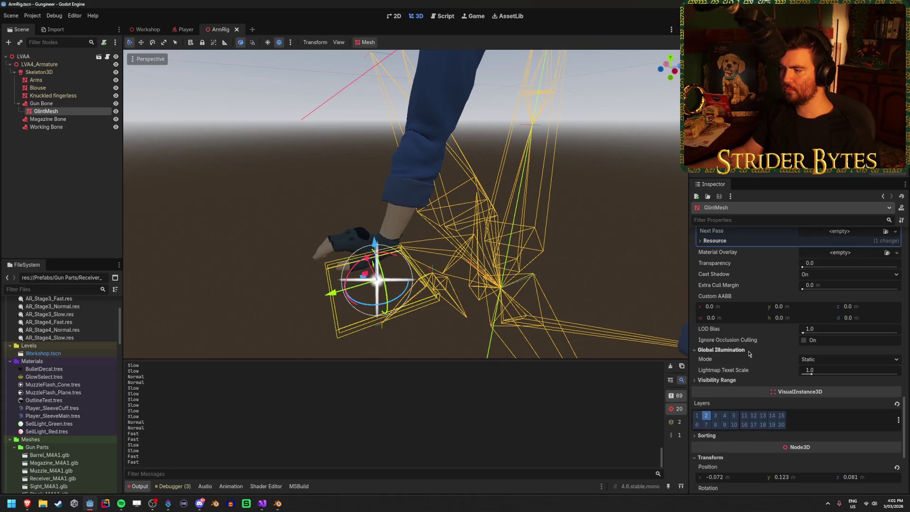
{"action": "left_click", "coordinate": [749, 351]}
{"action": "scroll", "coordinate": [749, 405], "scroll_direction": "up", "scroll_amount": 5}
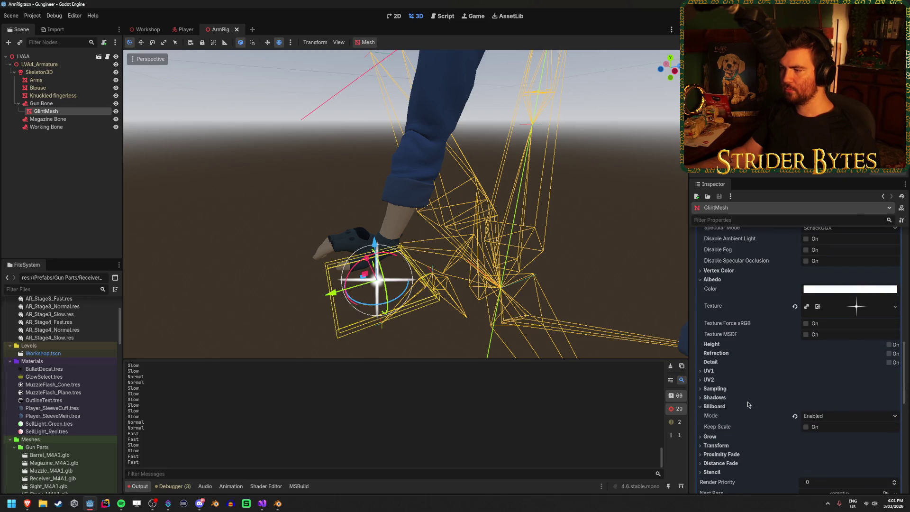
{"action": "scroll", "coordinate": [744, 370], "scroll_direction": "down", "scroll_amount": 1}
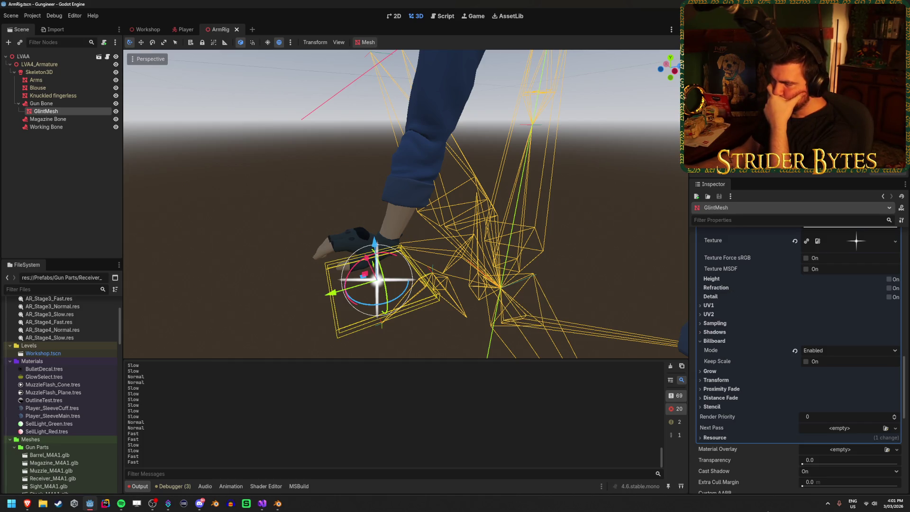
{"action": "left_click", "coordinate": [726, 334]}
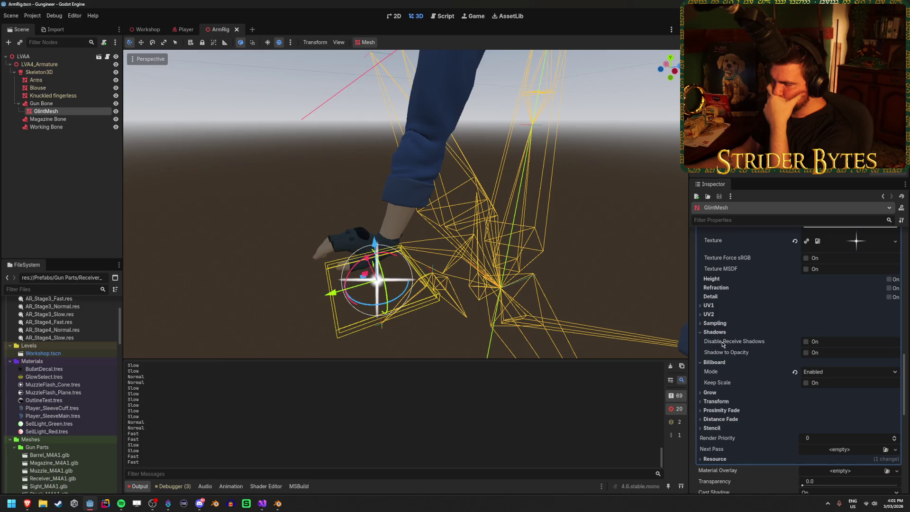
{"action": "left_click", "coordinate": [806, 342]}
{"action": "left_click", "coordinate": [806, 342]}
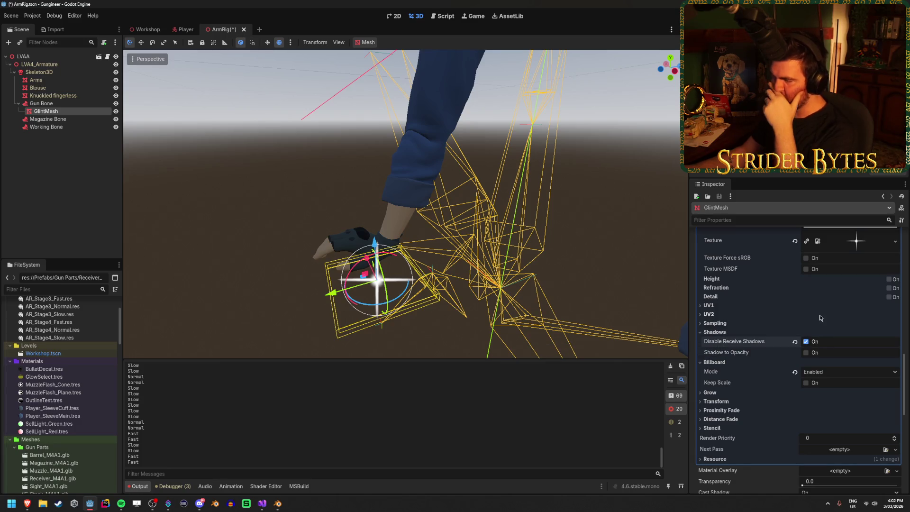
{"action": "key", "text": "ctrl+s"}
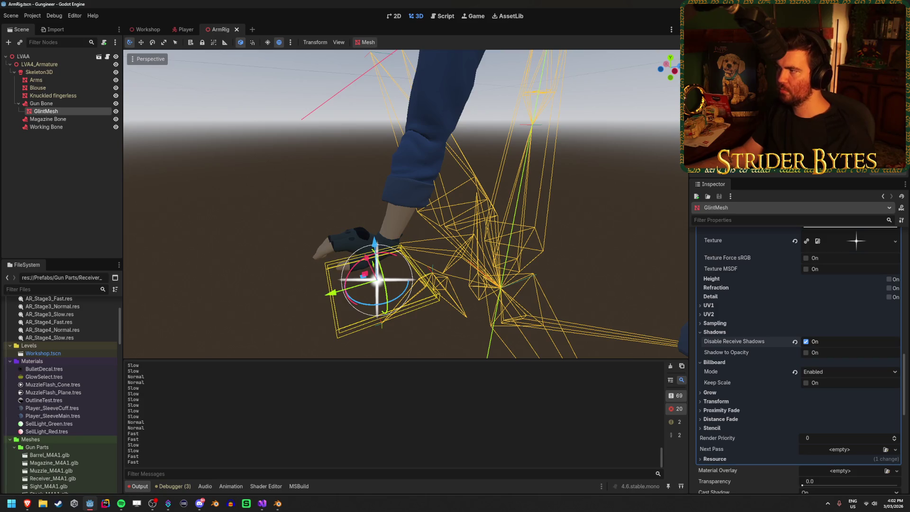
{"action": "key", "text": "F5"}
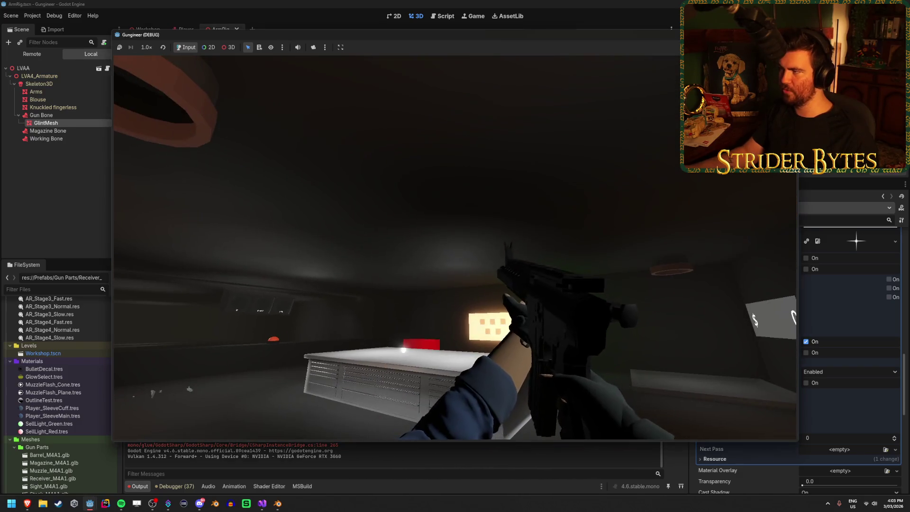
Stop the running game after checking the gun glint, returning to the ArmRig scene.
{"action": "key", "text": "F8"}
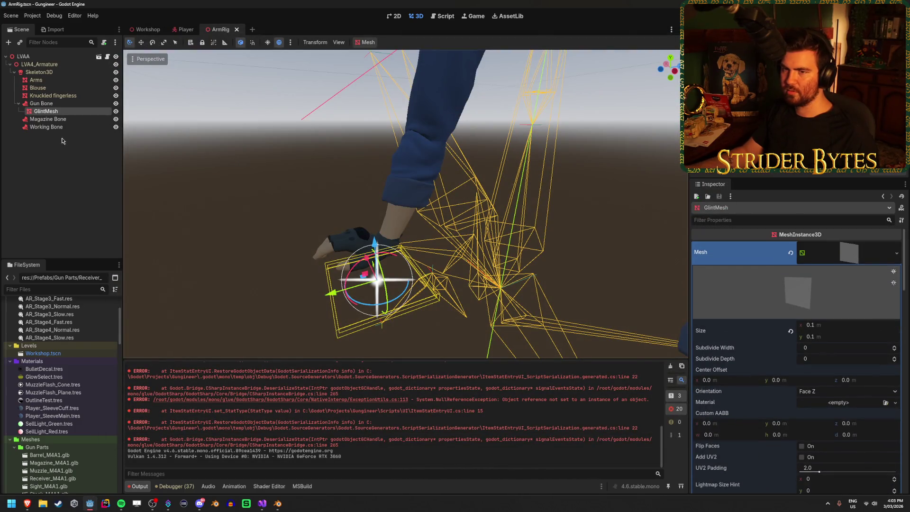
Check the Gun Camera's settings in the Player scene.
{"action": "left_click", "coordinate": [181, 30]}
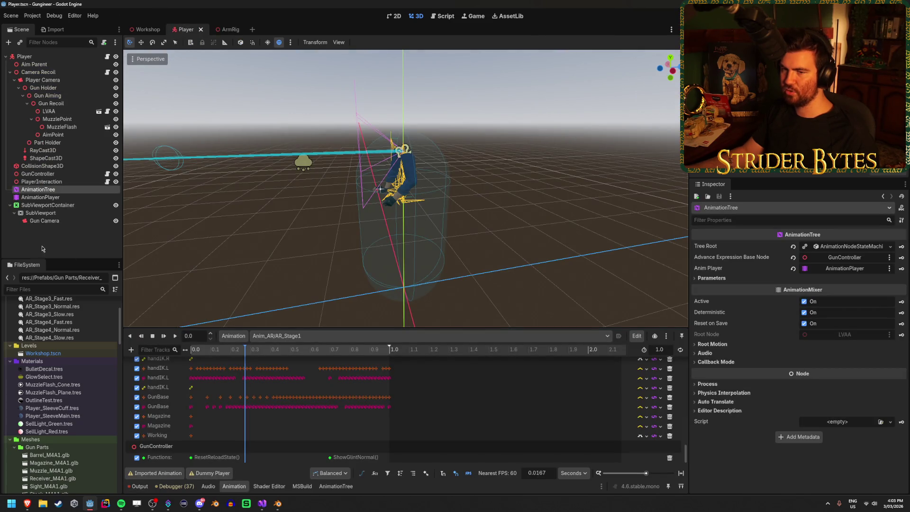
{"action": "left_click", "coordinate": [69, 219]}
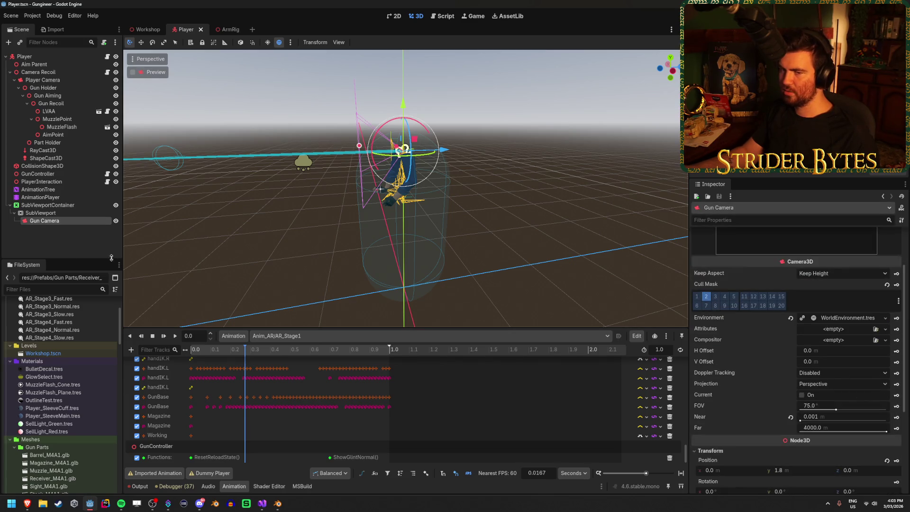
{"action": "left_click", "coordinate": [138, 111]}
Add layer 2 to OrangeLight_ContractScreen in the Workshop scene, save, and run the game.
{"action": "left_click", "coordinate": [146, 29]}
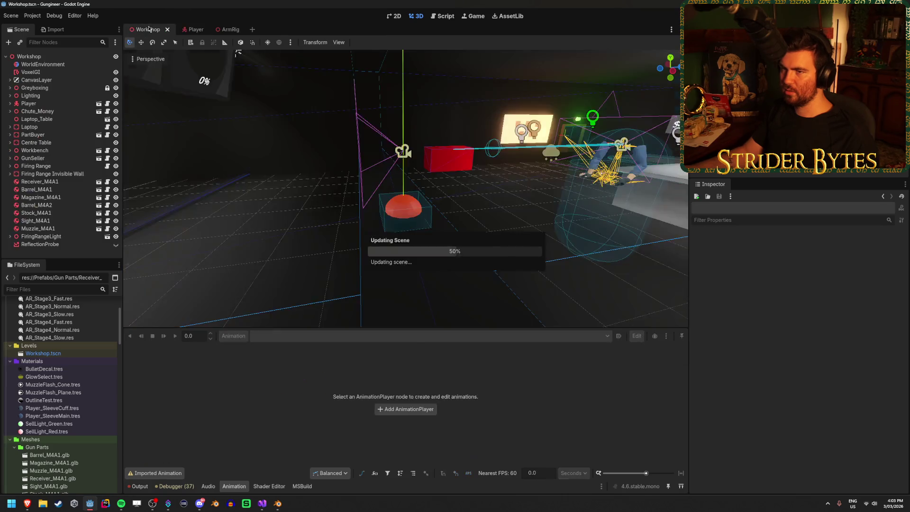
{"action": "left_click", "coordinate": [11, 95]}
{"action": "scroll", "coordinate": [60, 142], "scroll_direction": "down", "scroll_amount": 4}
{"action": "left_click", "coordinate": [59, 137]}
{"action": "scroll", "coordinate": [773, 311], "scroll_direction": "down", "scroll_amount": 3}
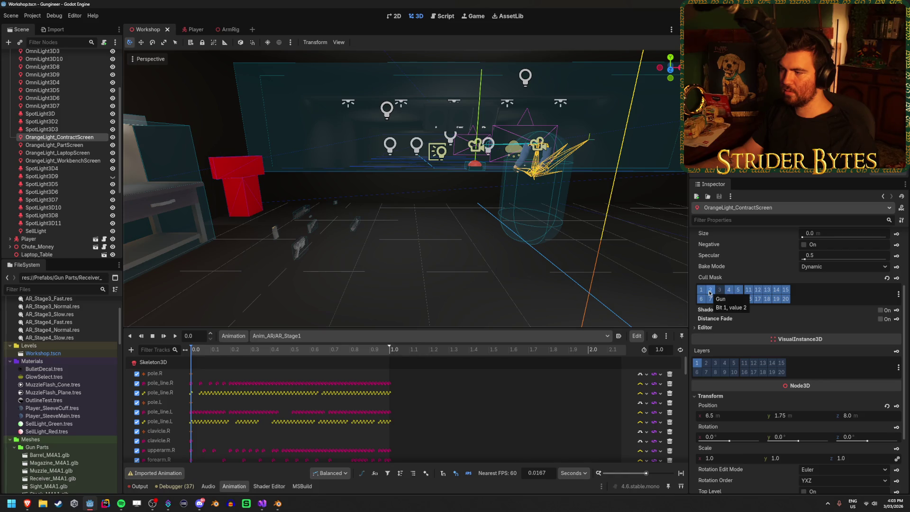
{"action": "scroll", "coordinate": [710, 293], "scroll_direction": "down", "scroll_amount": 1}
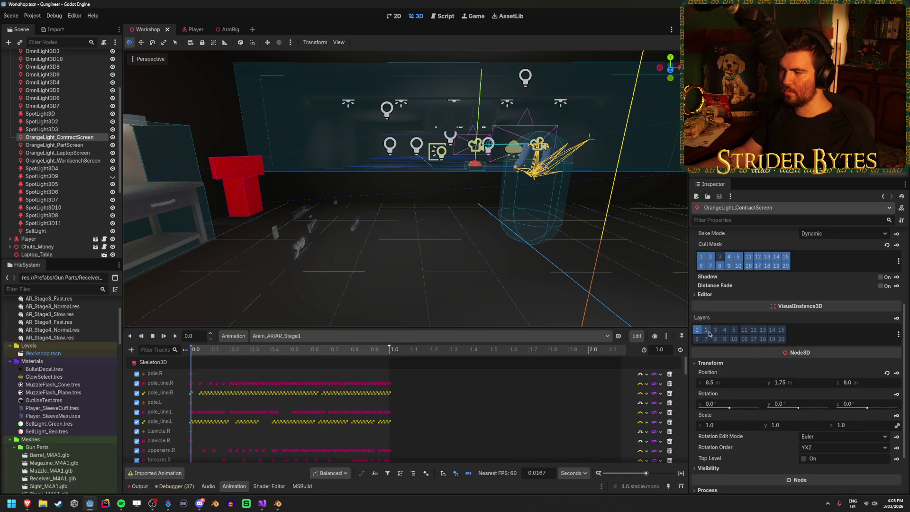
{"action": "left_click", "coordinate": [710, 335]}
{"action": "key", "text": "ctrl+s"}
{"action": "key", "text": "F5"}
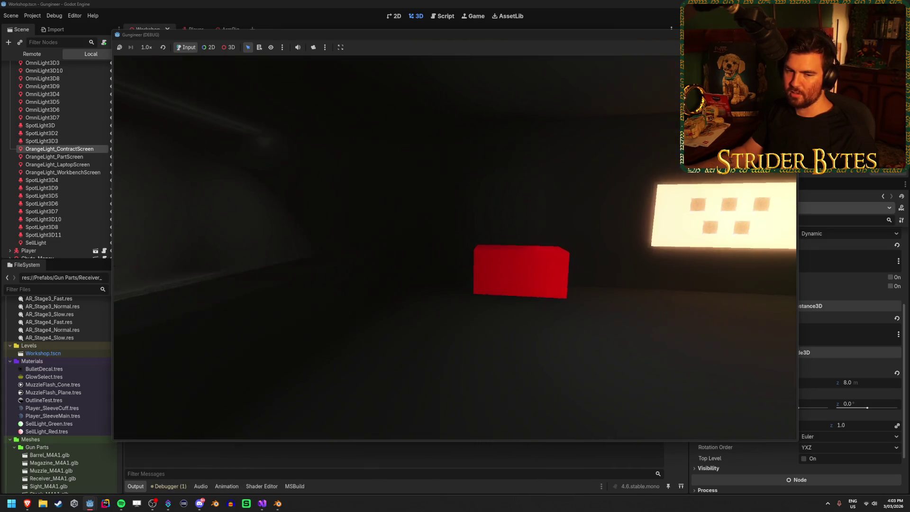
{"action": "key", "text": "w"}
{"action": "key", "text": "s"}
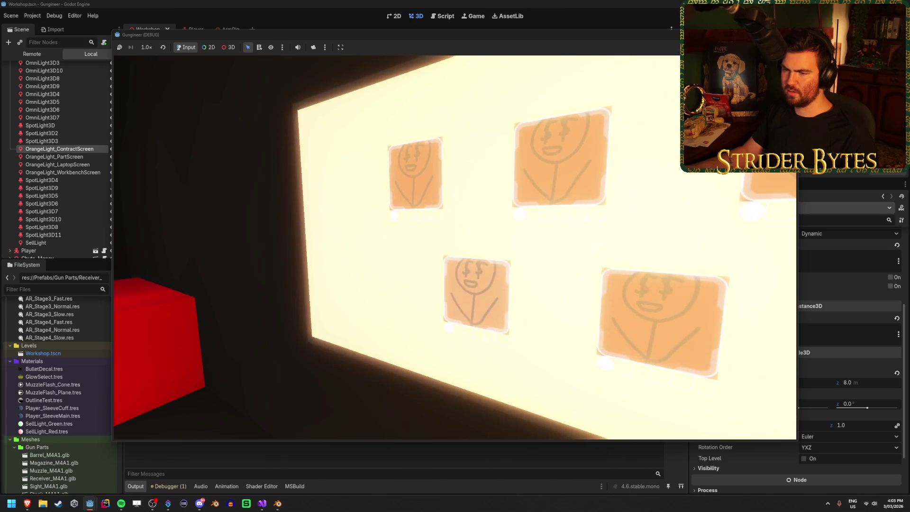
{"action": "key", "text": "w"}
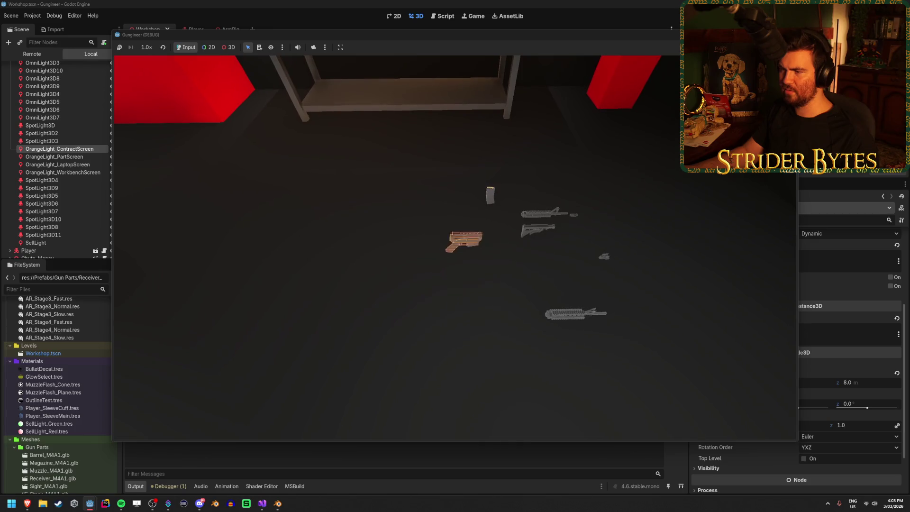
{"action": "key", "text": "w"}
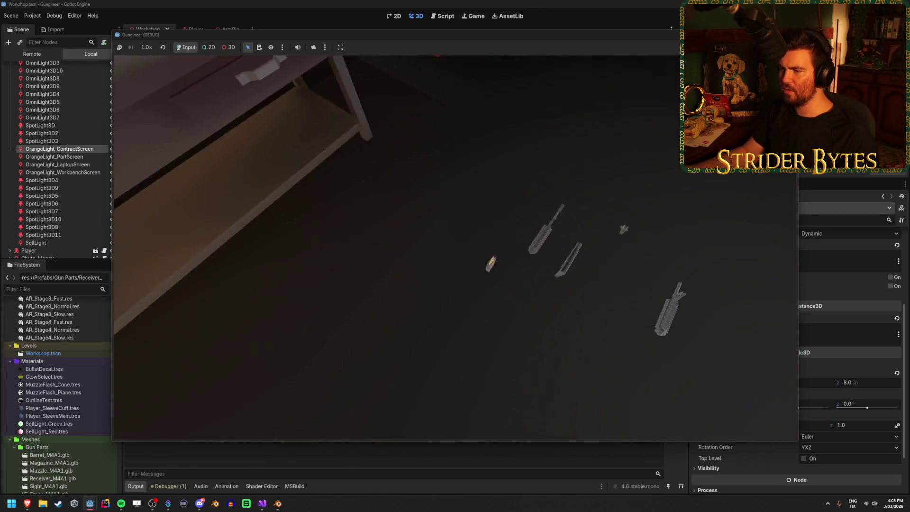
{"action": "key", "text": "w"}
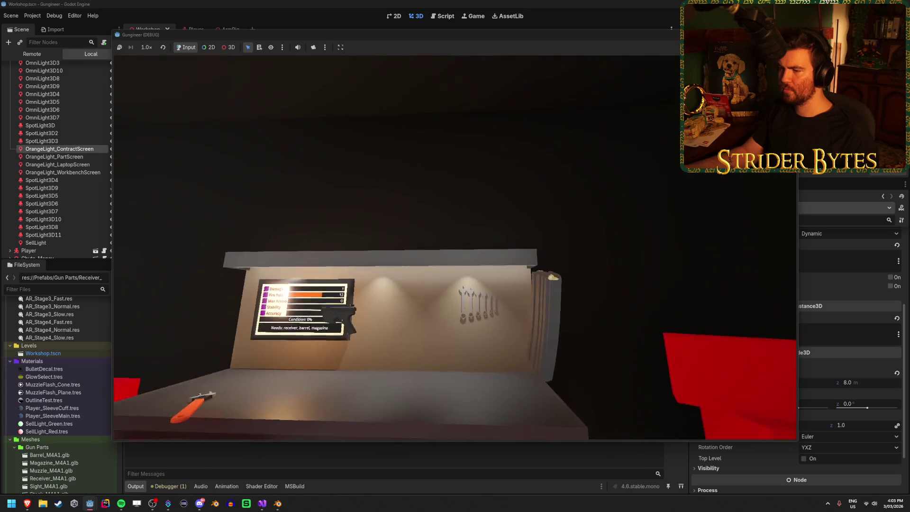
{"action": "key", "text": "w"}
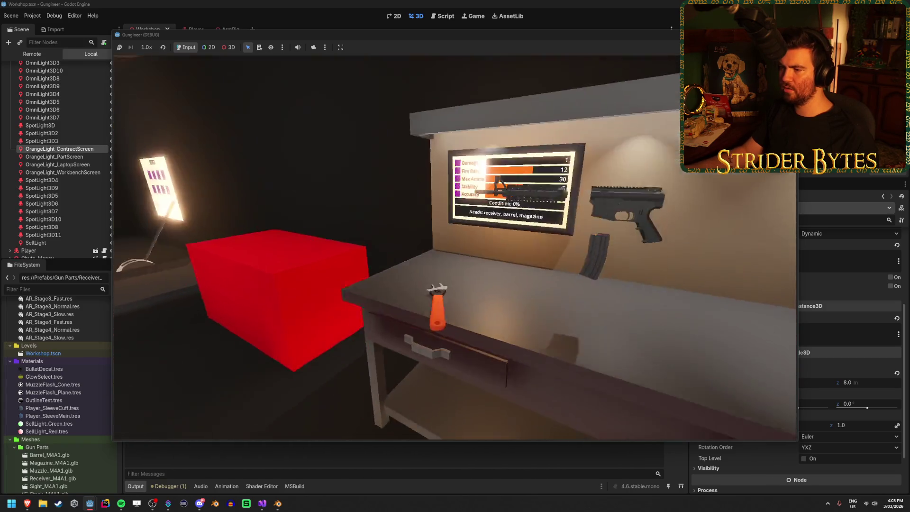
{"action": "key", "text": "w"}
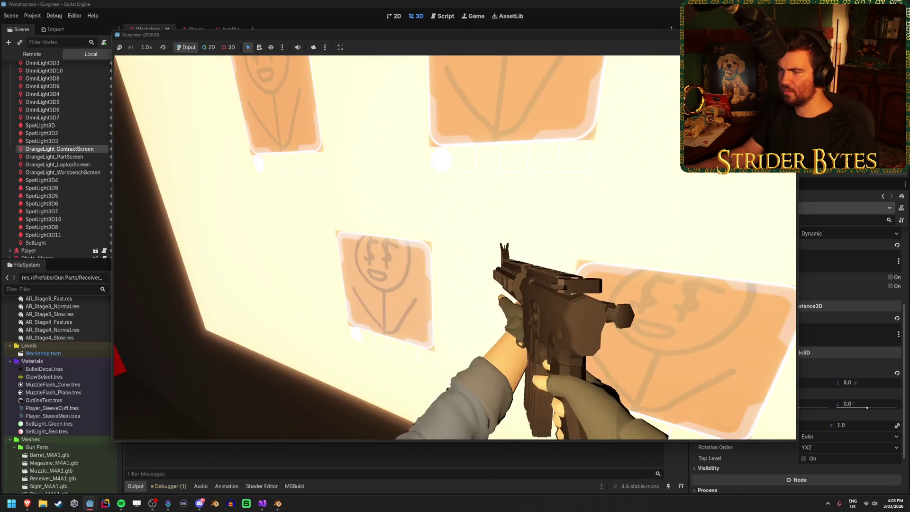
{"action": "key", "text": "w"}
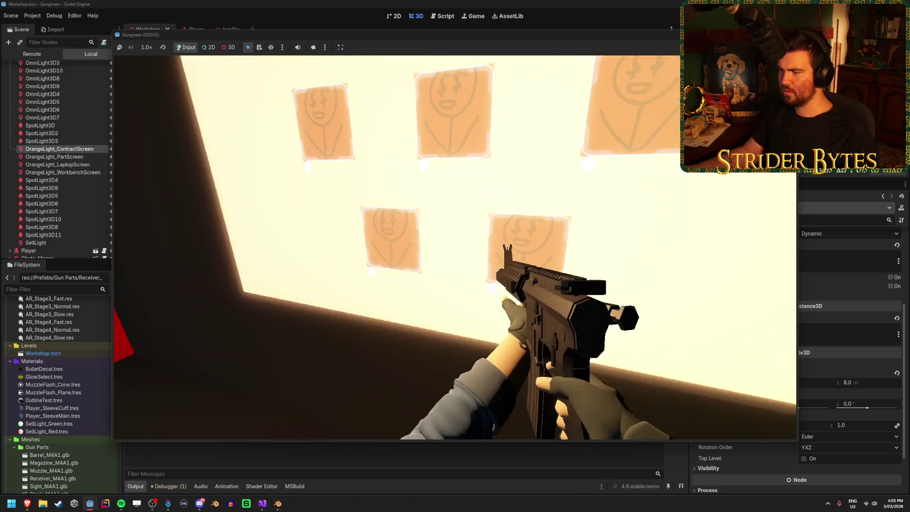
{"action": "key", "text": "w"}
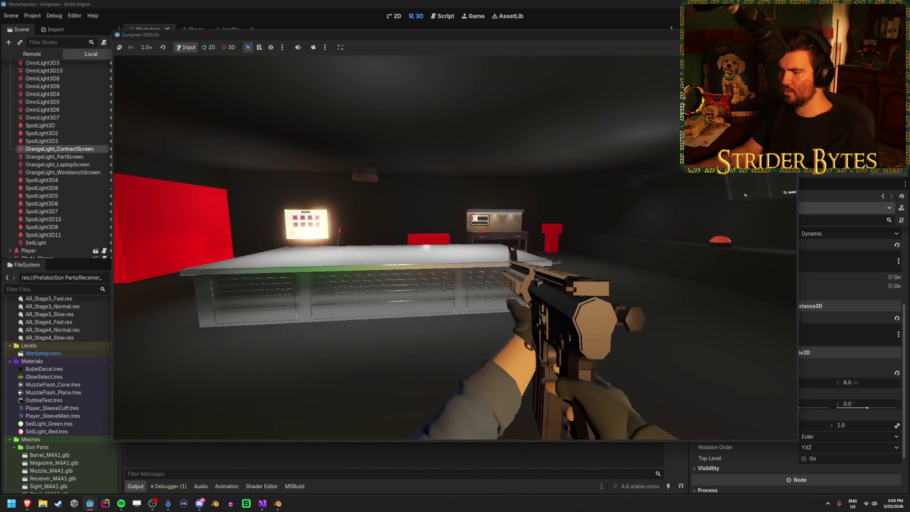
{"action": "key", "text": "w"}
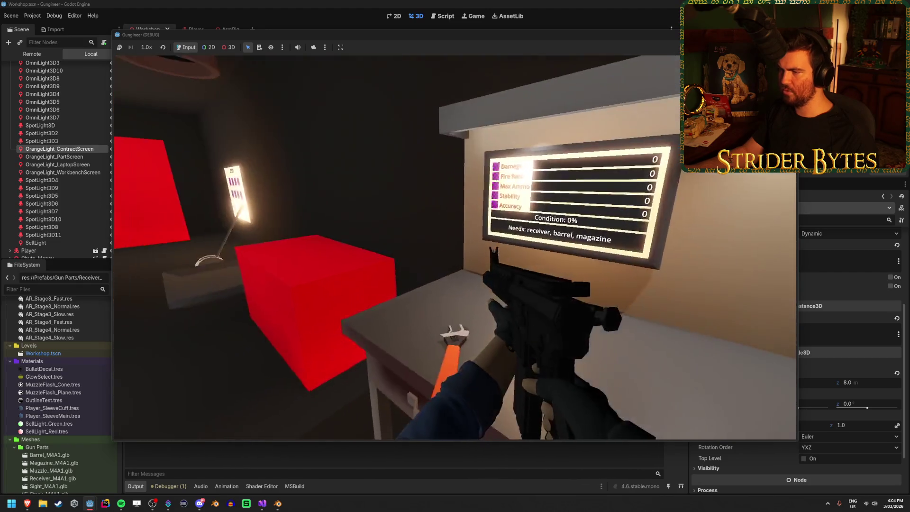
{"action": "key", "text": "w"}
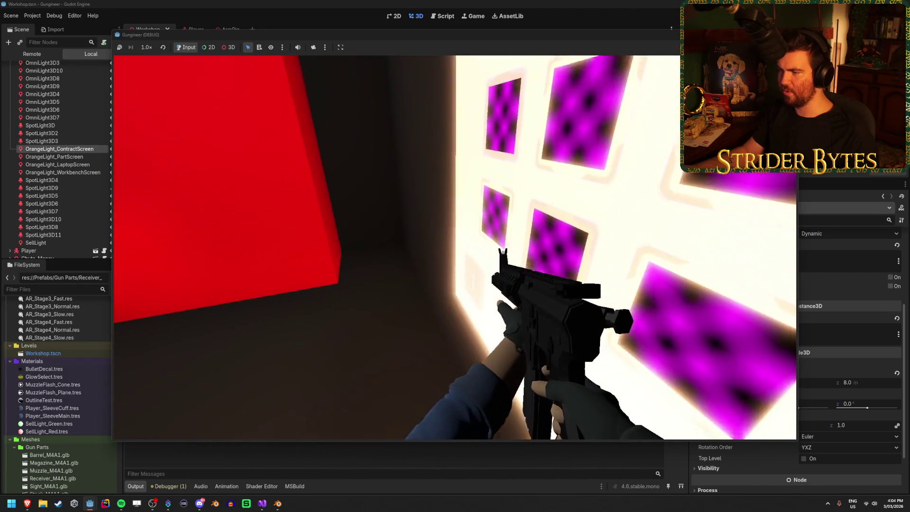
{"action": "key", "text": "w"}
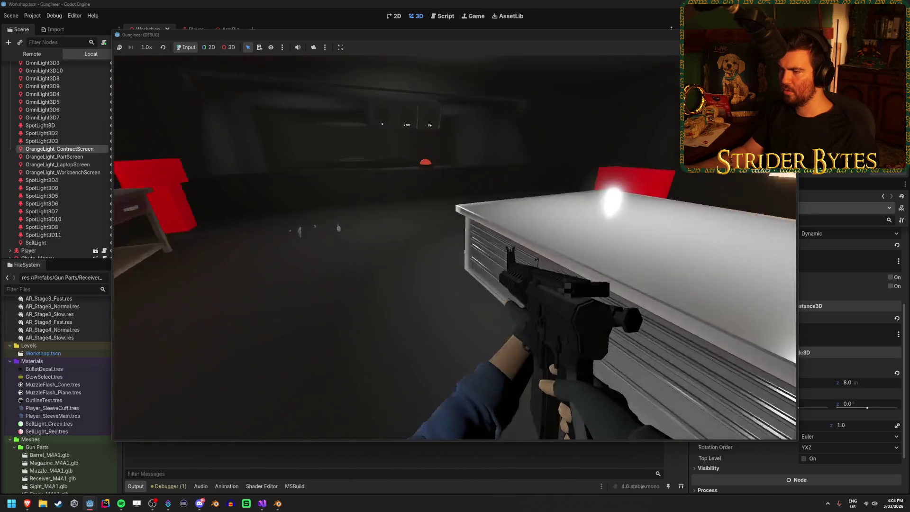
{"action": "key", "text": "w"}
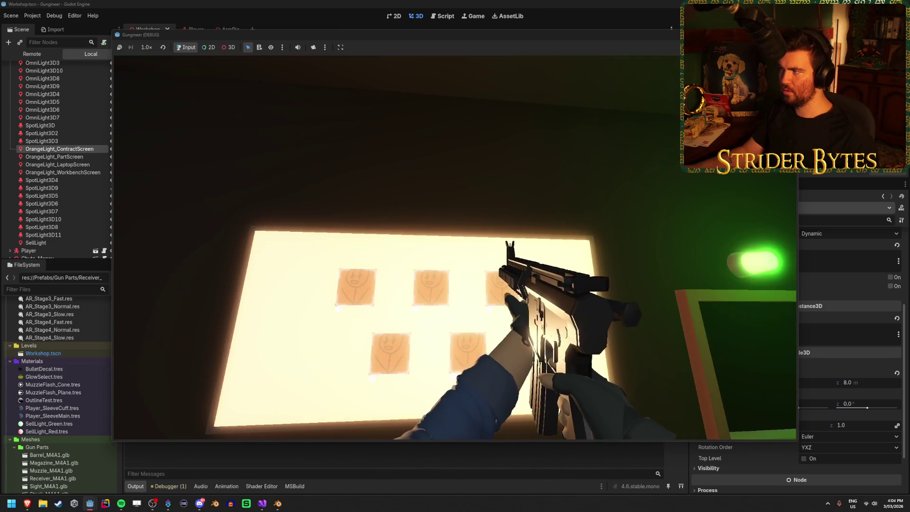
{"action": "key", "text": "F8"}
{"action": "left_click", "coordinate": [36, 230]}
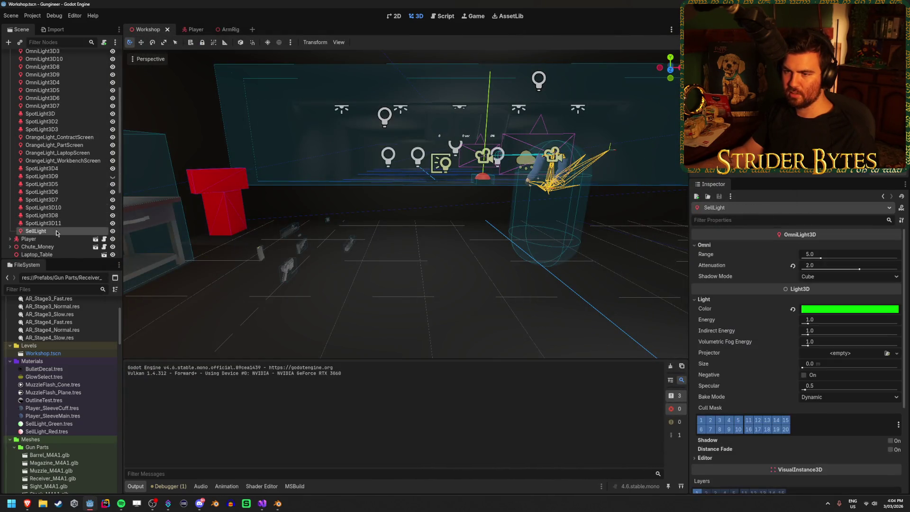
Select all 27 lights under the Lighting group at once.
{"action": "left_click", "coordinate": [55, 104], "text": "shift"}
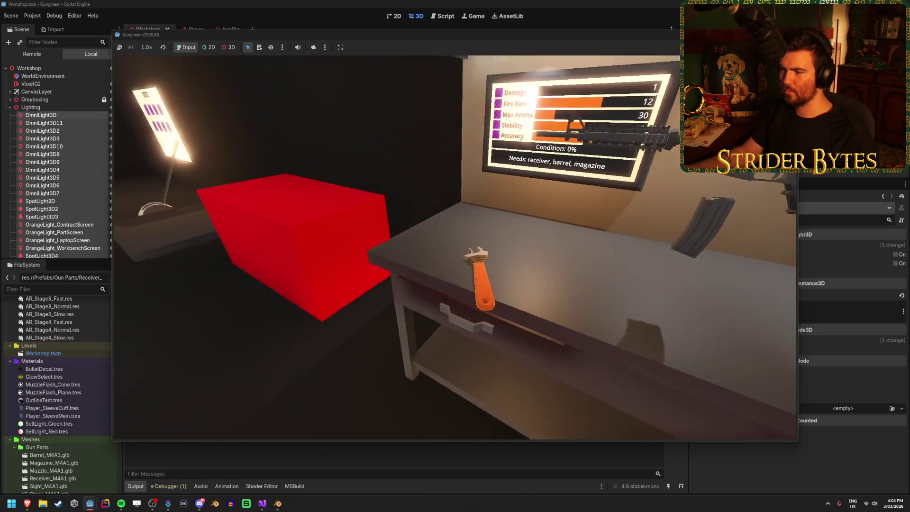
Walk past the lit board, green door, $ 0 display, laptop table and workbench toward the range.
{"action": "key", "text": "w"}
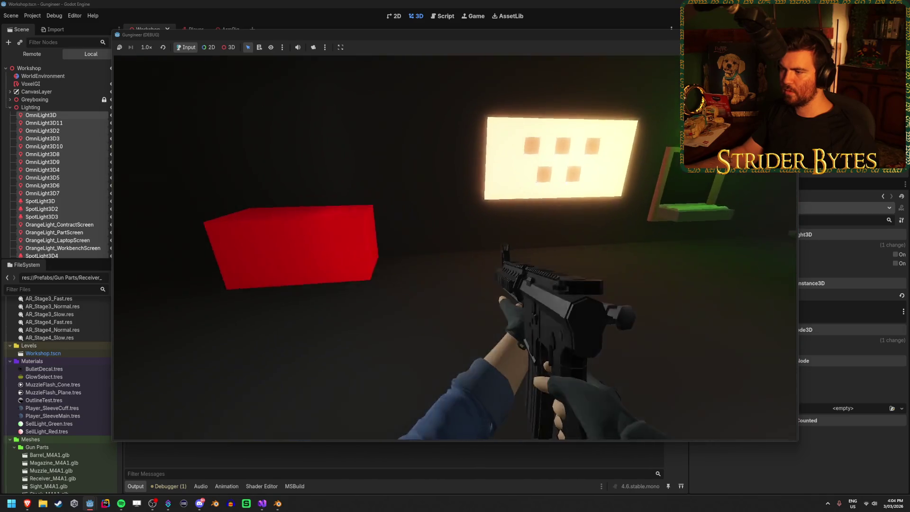
{"action": "key", "text": "w"}
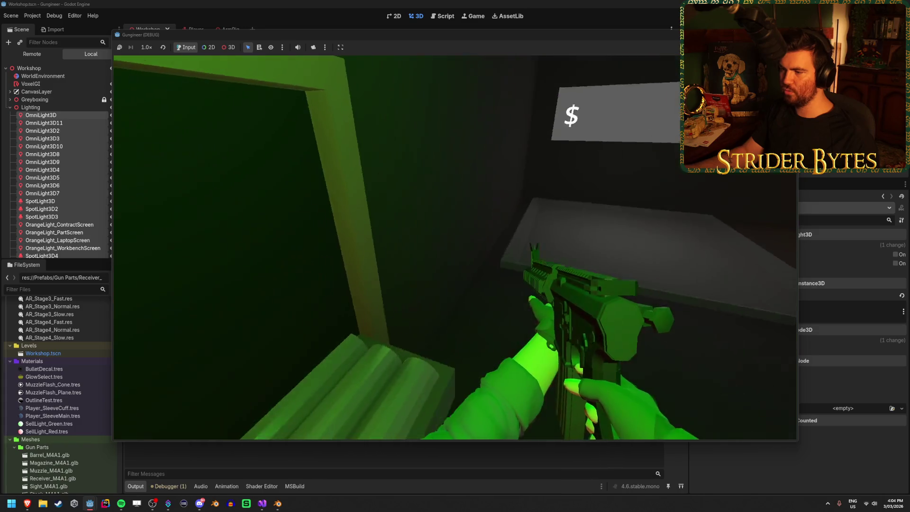
{"action": "key", "text": "w"}
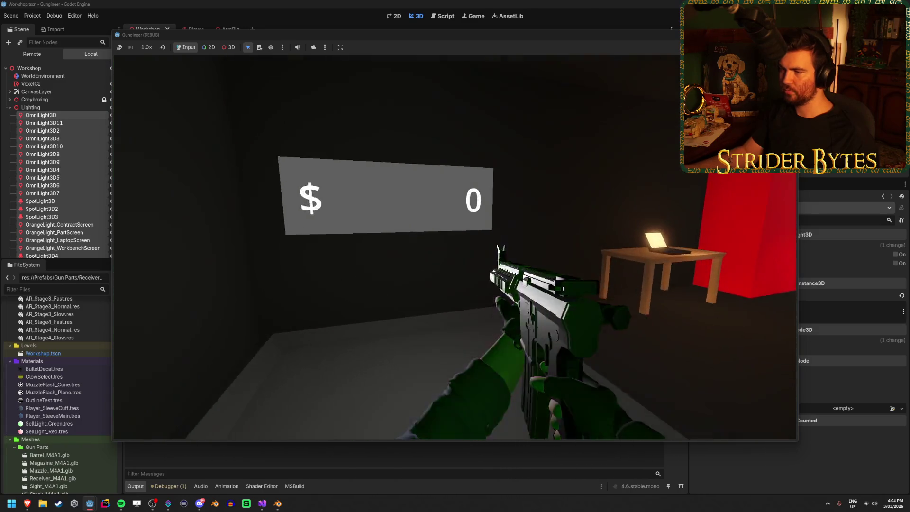
{"action": "key", "text": "s"}
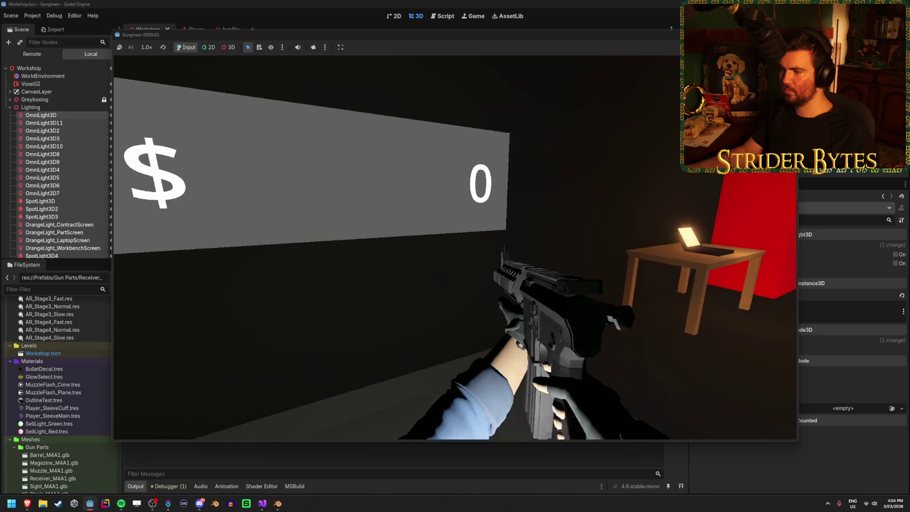
{"action": "key", "text": "w"}
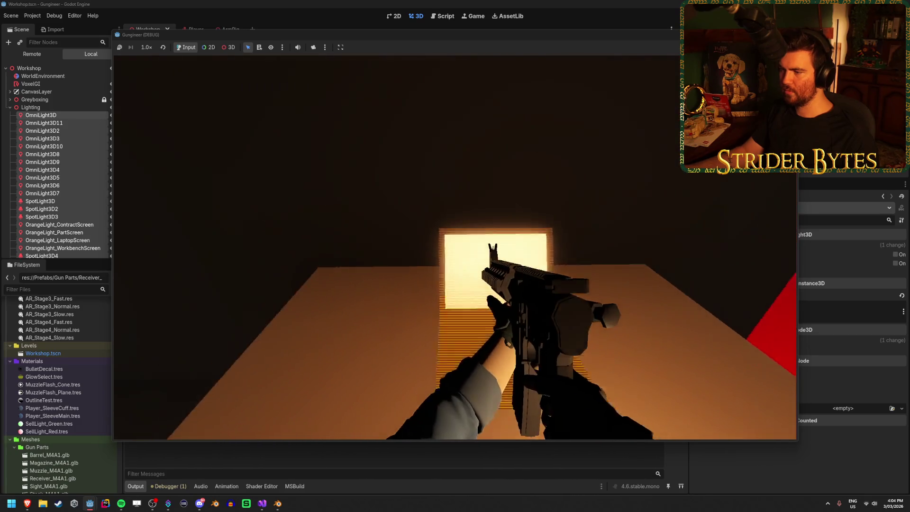
{"action": "key", "text": "w"}
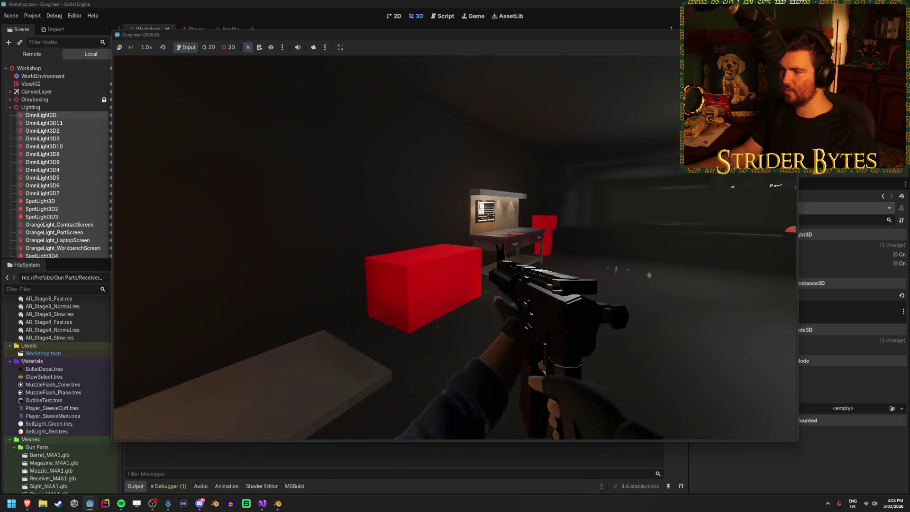
{"action": "key", "text": "w"}
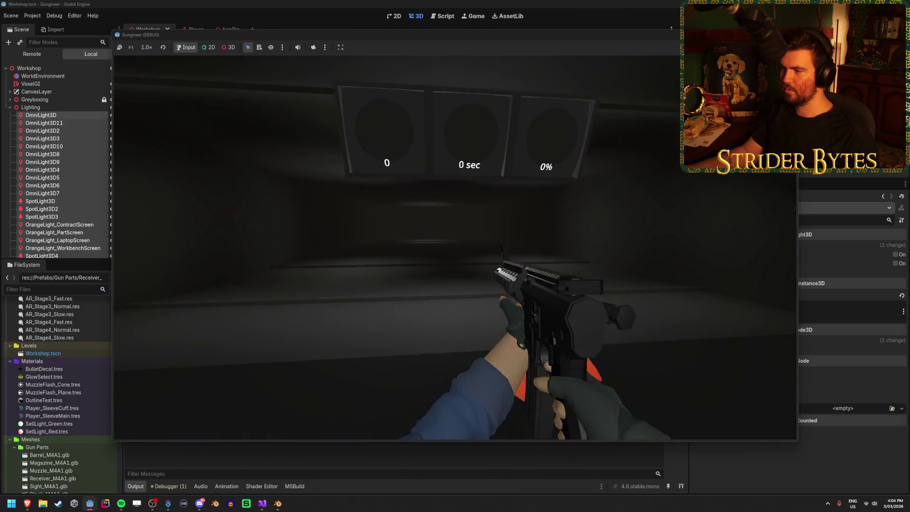
Fire the gun at the firing range, then stop the game.
{"action": "left_click", "coordinate": [455, 247]}
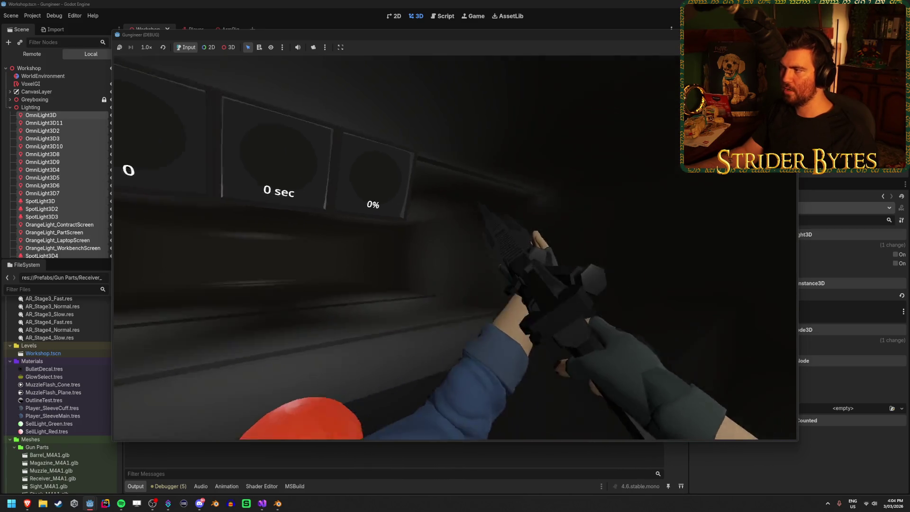
{"action": "key", "text": "F8"}
{"action": "left_click", "coordinate": [263, 504]}
Review the DofBlurAmount lerp toward targetDOF in GunController.cs _Process, then switch back to Godot.
{"action": "scroll", "coordinate": [321, 309], "scroll_direction": "down", "scroll_amount": 20}
{"action": "scroll", "coordinate": [321, 308], "scroll_direction": "down", "scroll_amount": 6}
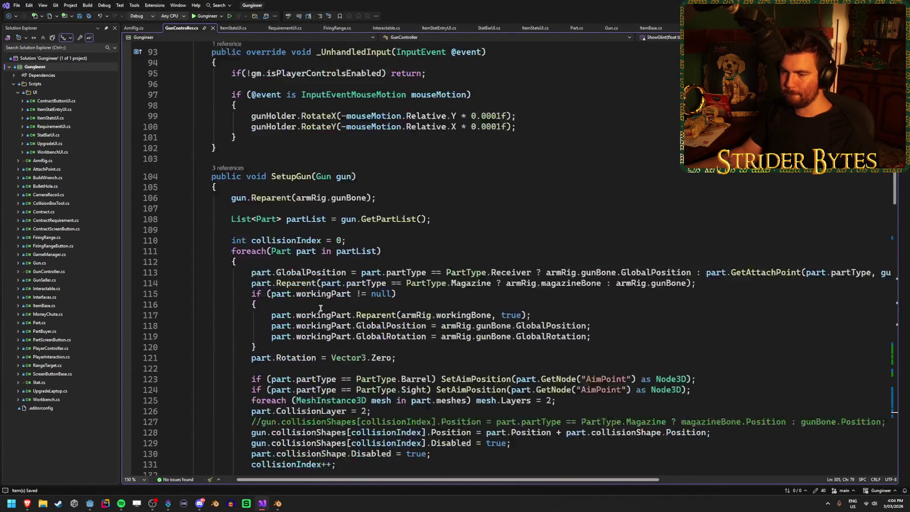
{"action": "scroll", "coordinate": [272, 329], "scroll_direction": "down", "scroll_amount": 2}
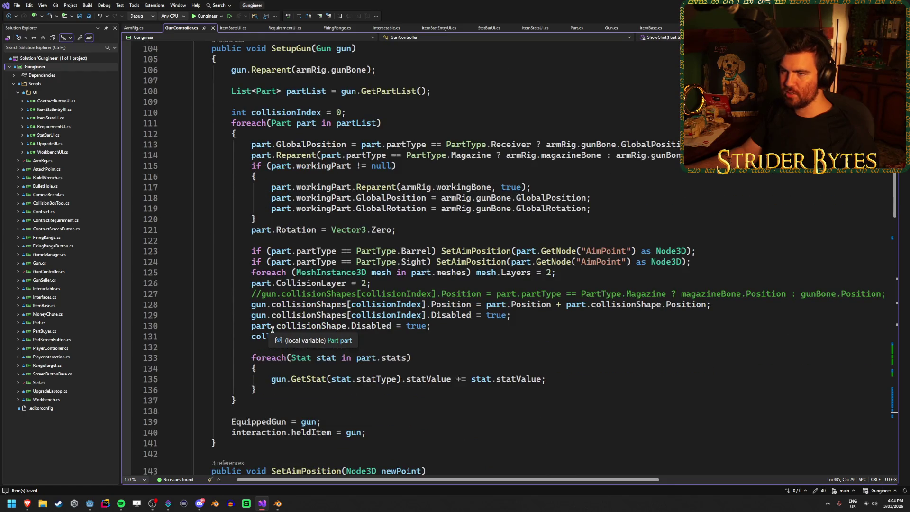
{"action": "scroll", "coordinate": [273, 329], "scroll_direction": "down", "scroll_amount": 10}
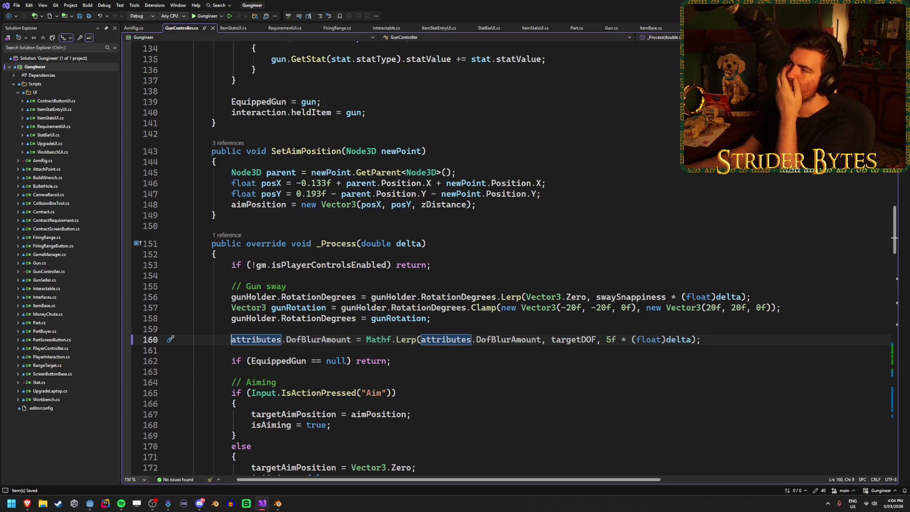
{"action": "key", "text": "alt+Tab"}
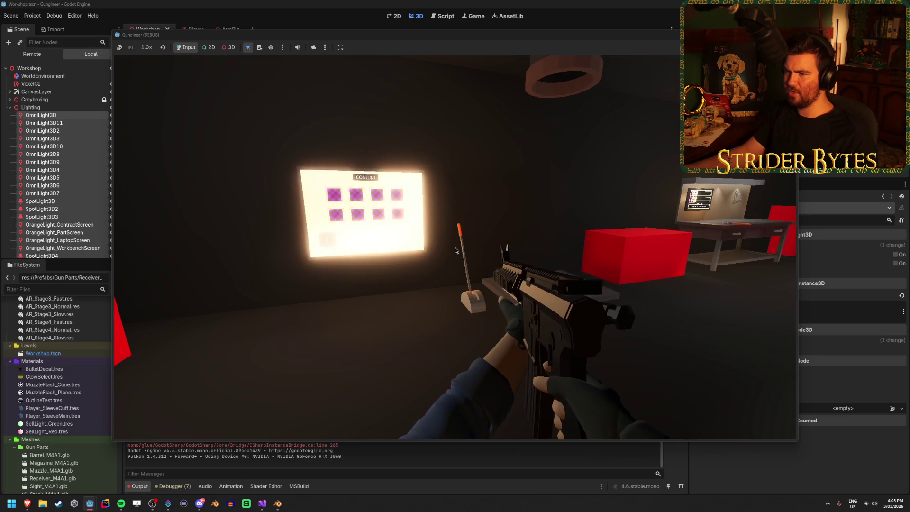
Stop the game and fold away the Lighting group's child lights.
{"action": "key", "text": "F8"}
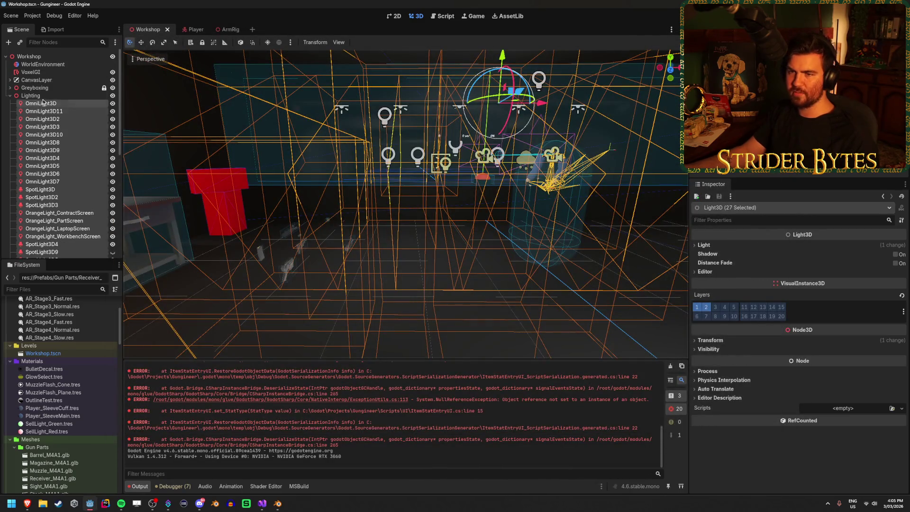
{"action": "left_click", "coordinate": [52, 96]}
{"action": "left_click", "coordinate": [10, 96]}
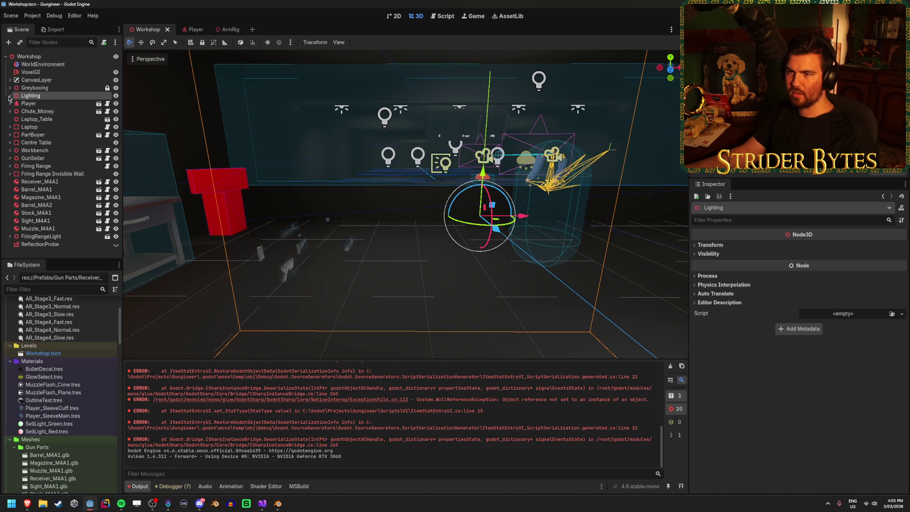
Play-test the Workshop scene once more, then stop and frame the Lighting node.
{"action": "key", "text": "F5"}
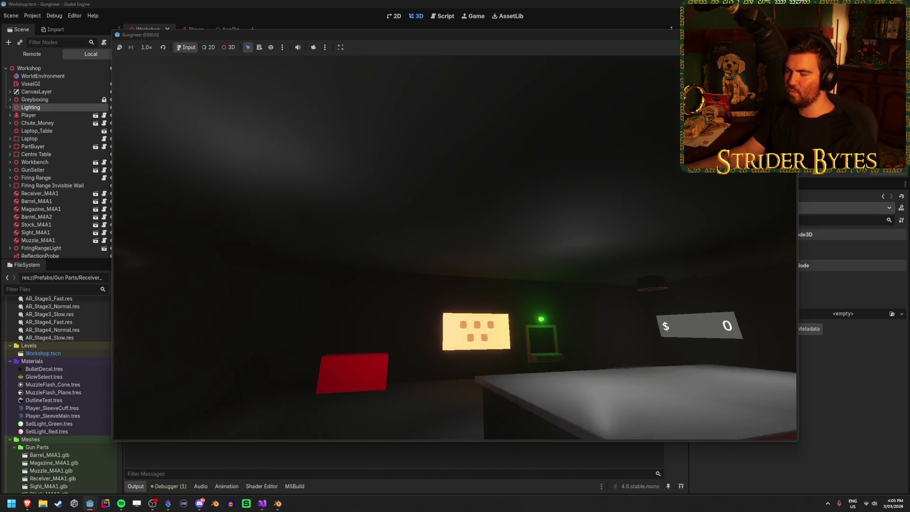
{"action": "key", "text": "F8"}
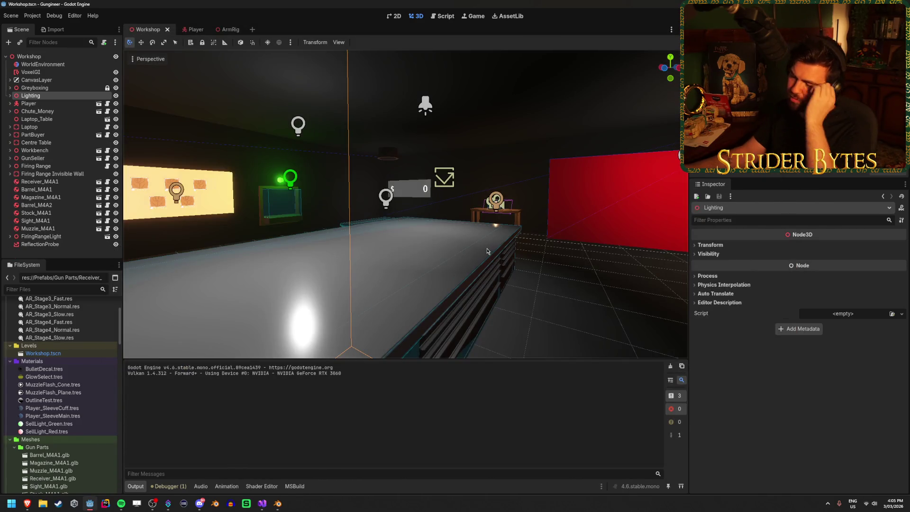
{"action": "key", "text": "f"}
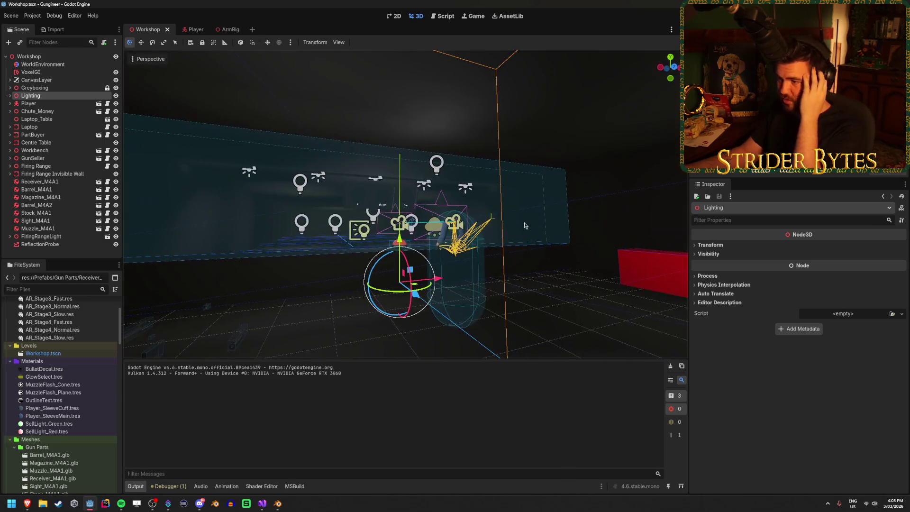
{"action": "mouse_move", "coordinate": [364, 241]}
{"action": "left_mouse_down"}
{"action": "mouse_move", "coordinate": [126, 178]}
{"action": "mouse_move", "coordinate": [38, 274]}
{"action": "left_mouse_up"}
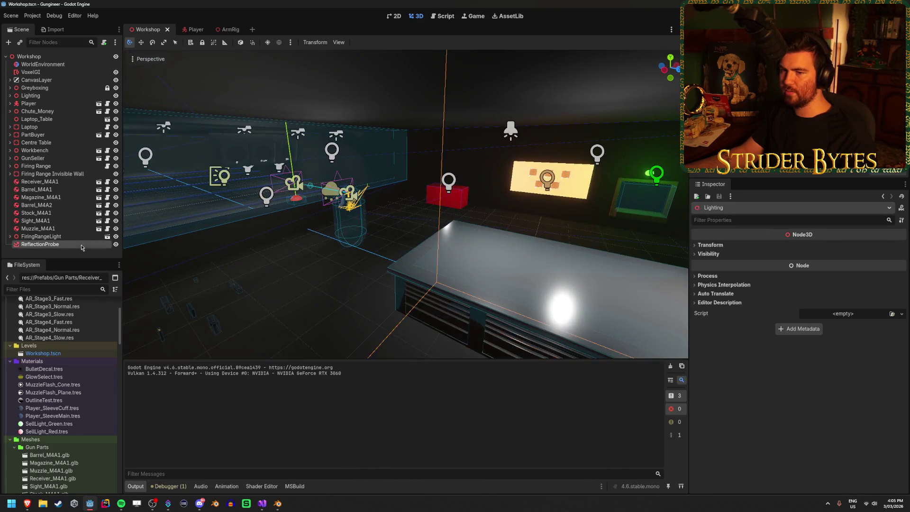
Select and frame the ReflectionProbe, then slide it along the Z axis.
{"action": "left_click", "coordinate": [81, 247]}
{"action": "key", "text": "f"}
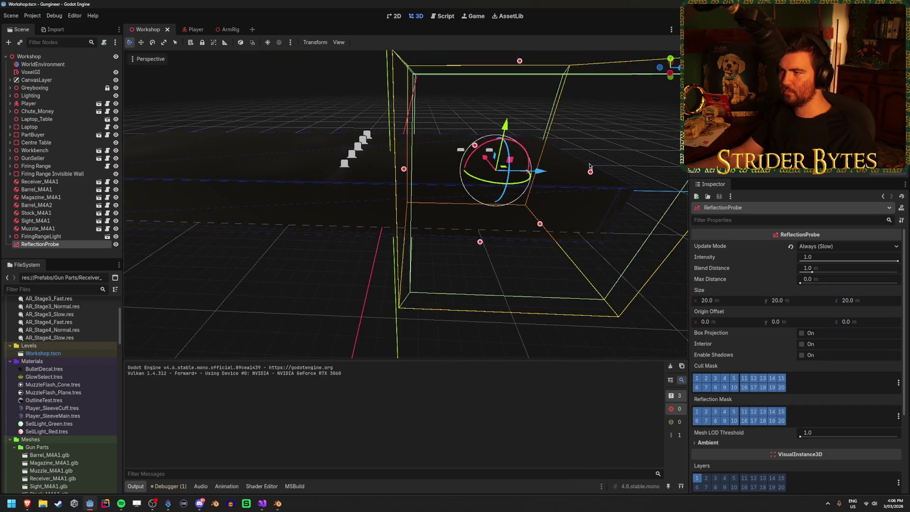
{"action": "left_click_drag", "start_coordinate": [543, 172], "coordinate": [346, 177]}
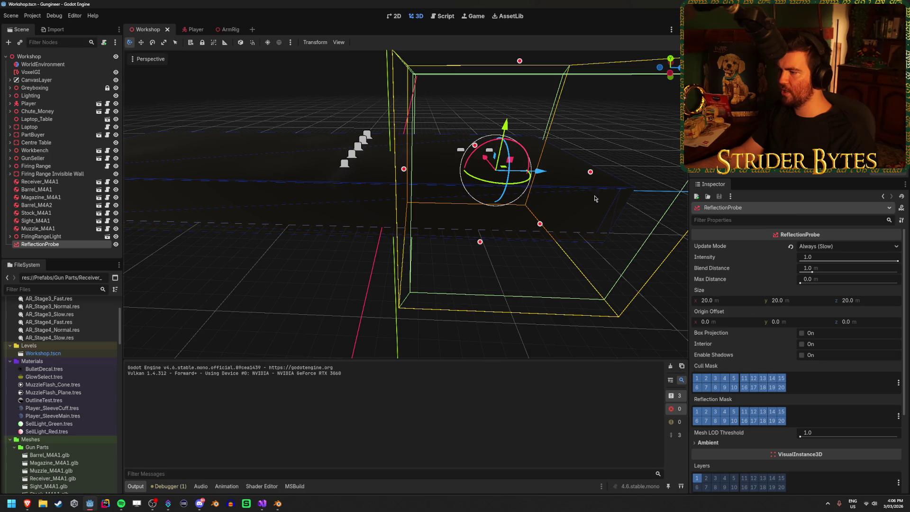
{"action": "left_click_drag", "start_coordinate": [667, 321], "coordinate": [551, 284]}
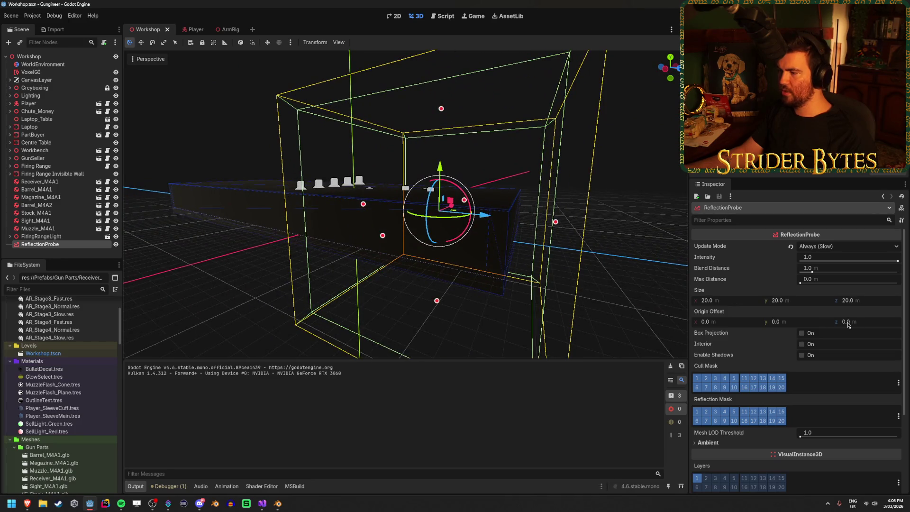
Shrink the probe box height to 10 m and confirm its Y position under Transform.
{"action": "left_click_drag", "start_coordinate": [785, 304], "coordinate": [768, 304]}
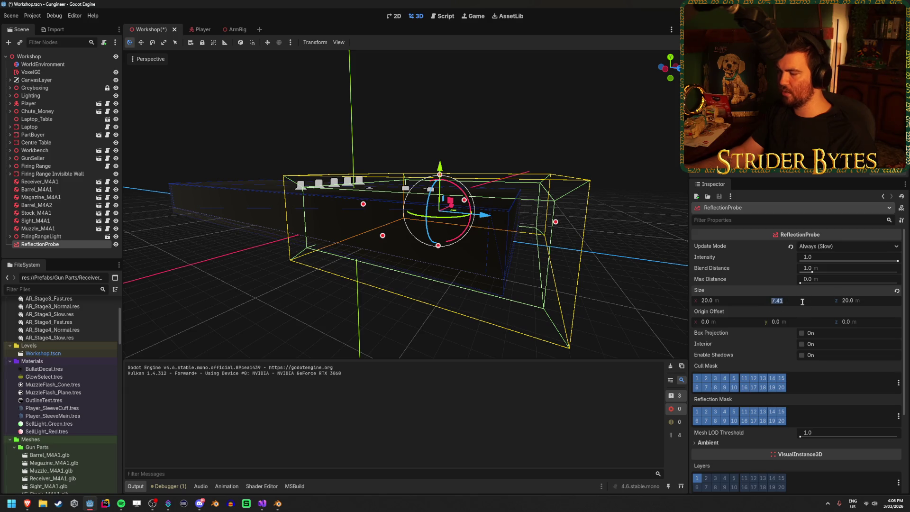
{"action": "key", "text": "Return"}
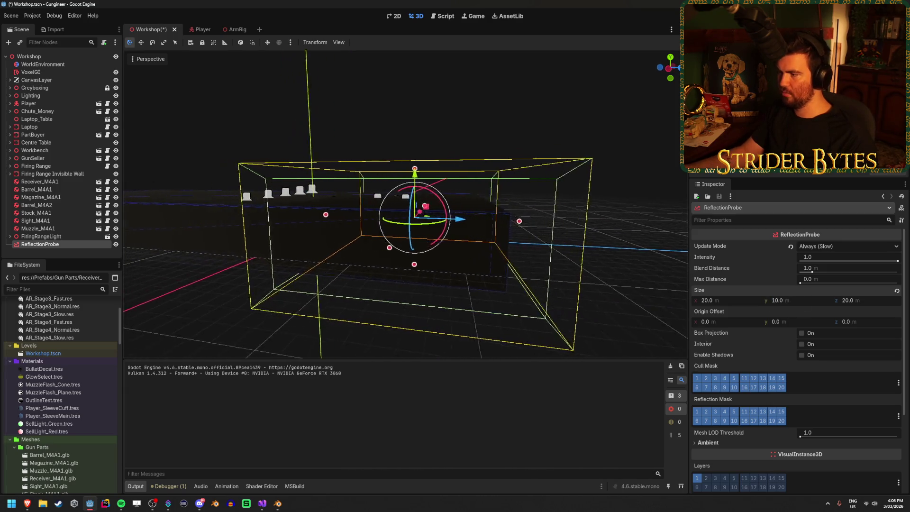
{"action": "key", "text": "d"}
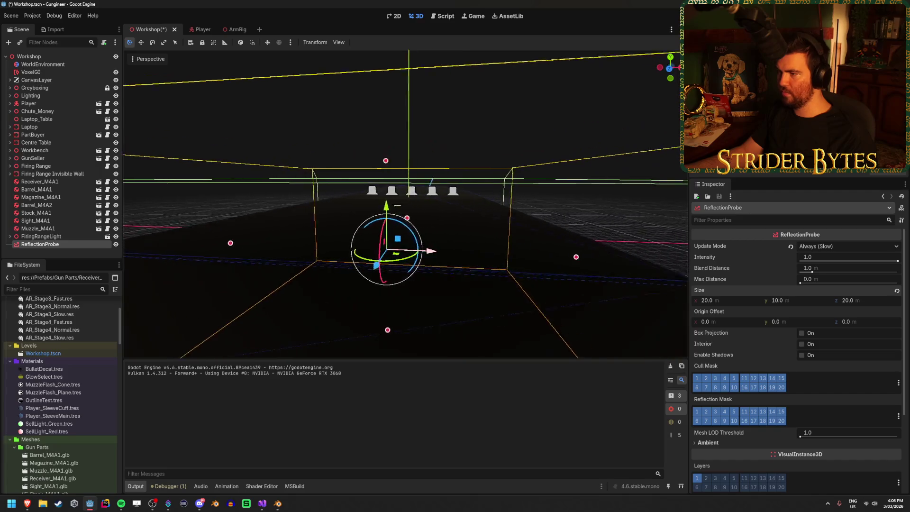
{"action": "key", "text": "s"}
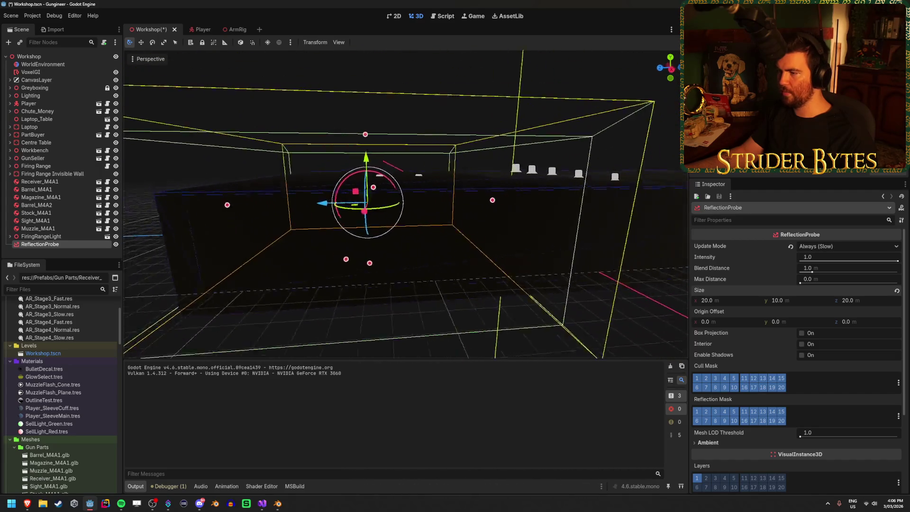
{"action": "key", "text": "d"}
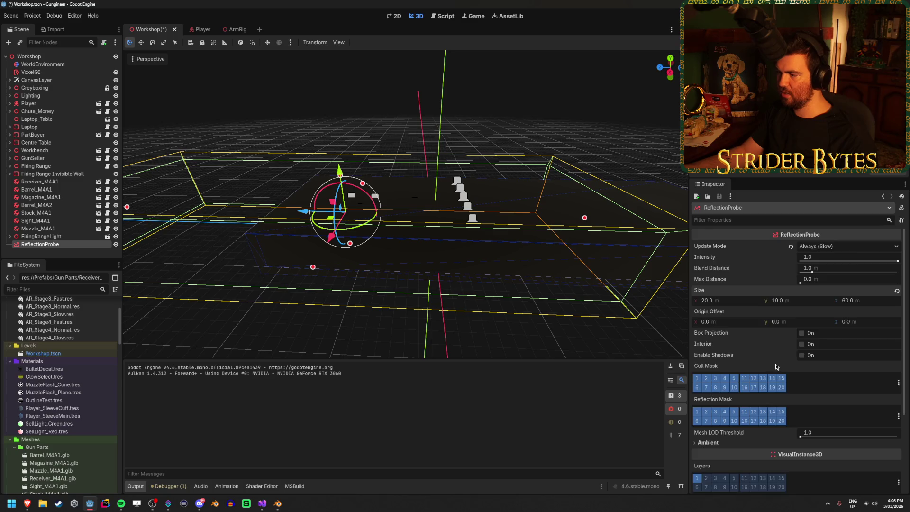
{"action": "scroll", "coordinate": [776, 368], "scroll_direction": "down", "scroll_amount": 3}
{"action": "left_click", "coordinate": [716, 402]}
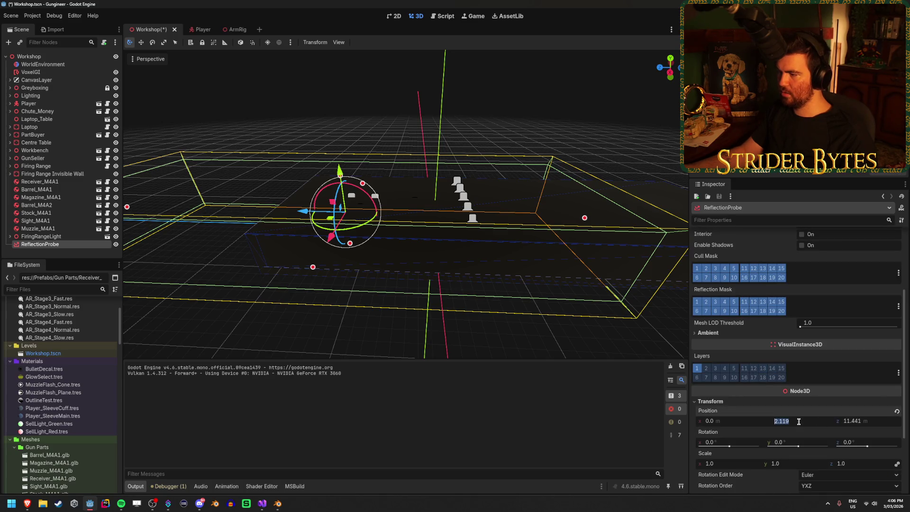
{"action": "key", "text": "Return"}
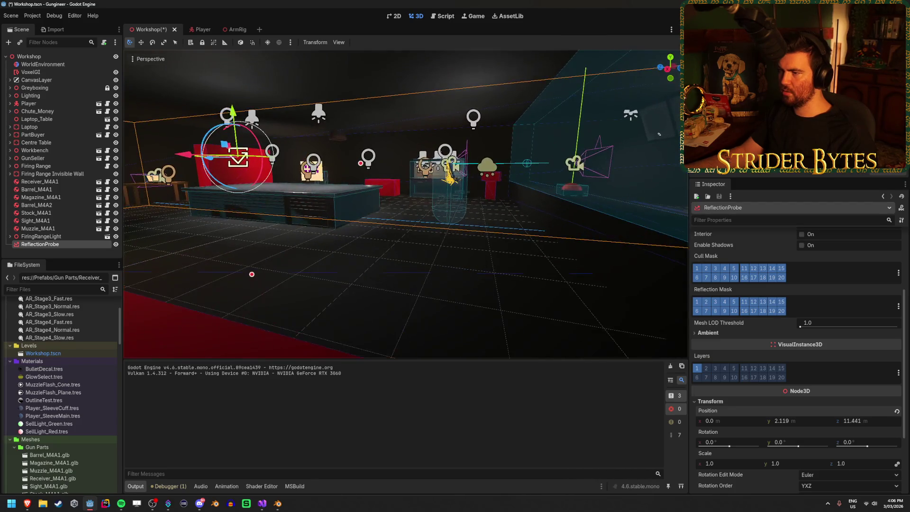
{"action": "left_click", "coordinate": [447, 192]}
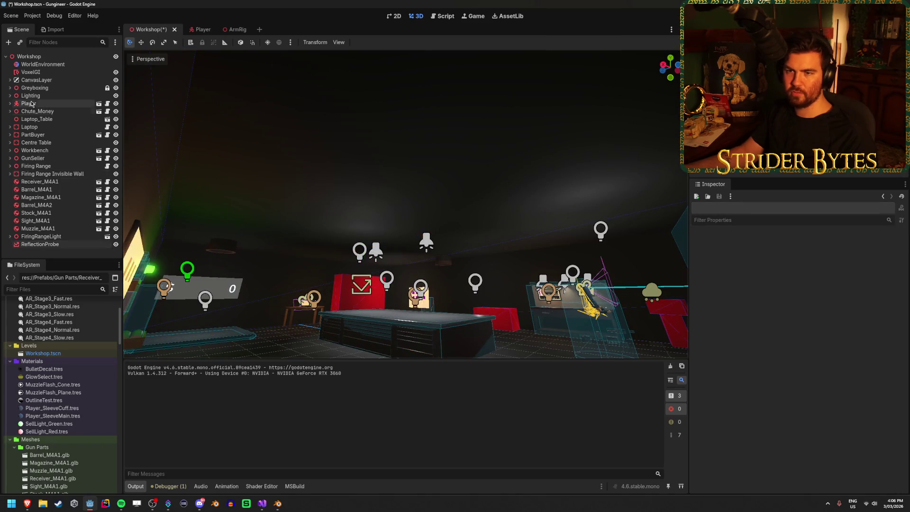
Expand the Greyboxing group and frame the Ceiling node.
{"action": "left_click", "coordinate": [10, 88]}
{"action": "left_click", "coordinate": [34, 103]}
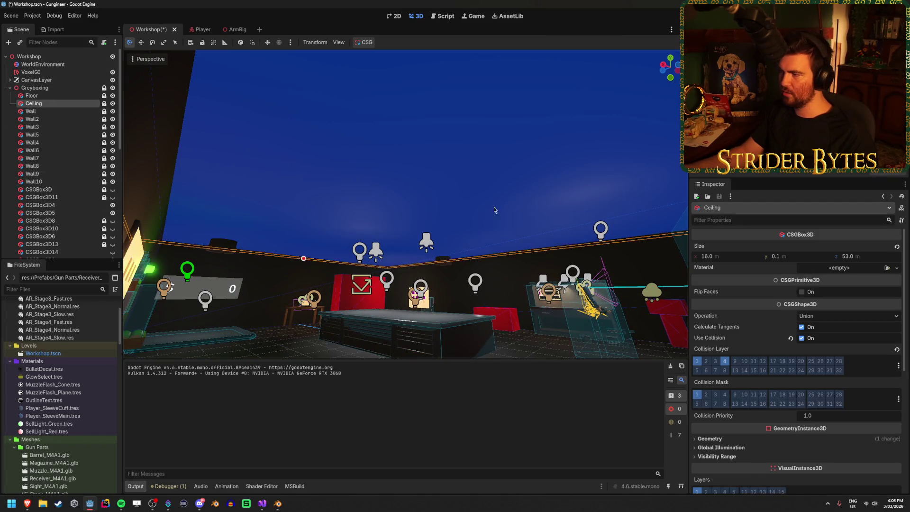
{"action": "scroll", "coordinate": [806, 391], "scroll_direction": "down", "scroll_amount": 5}
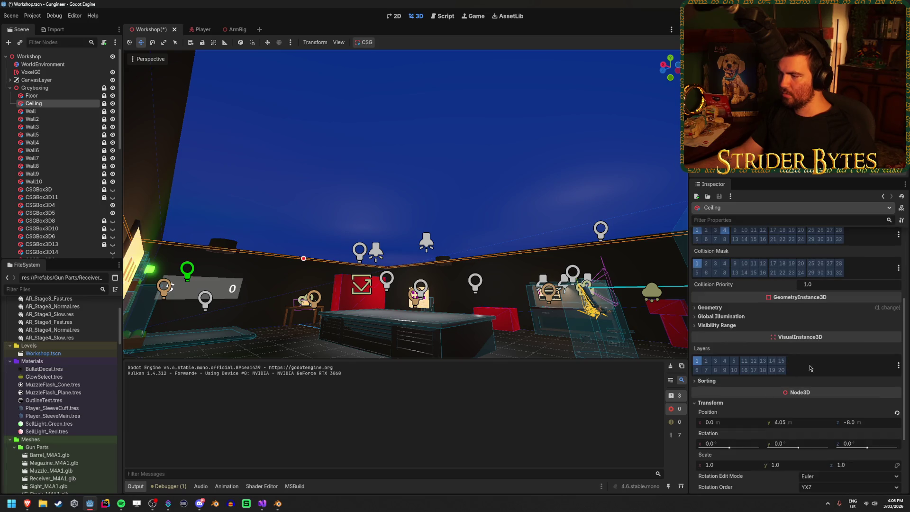
{"action": "key", "text": "f"}
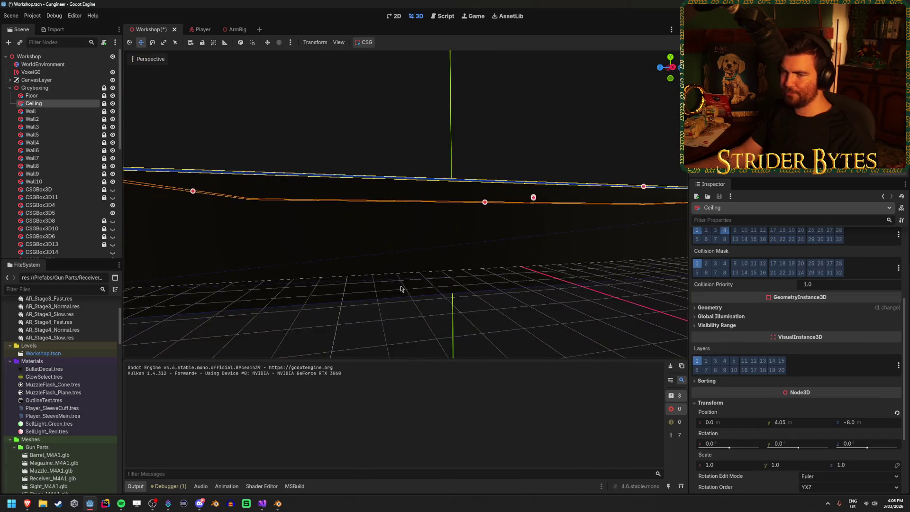
{"action": "scroll", "coordinate": [52, 145], "scroll_direction": "down", "scroll_amount": 6}
{"action": "scroll", "coordinate": [61, 145], "scroll_direction": "up", "scroll_amount": 5}
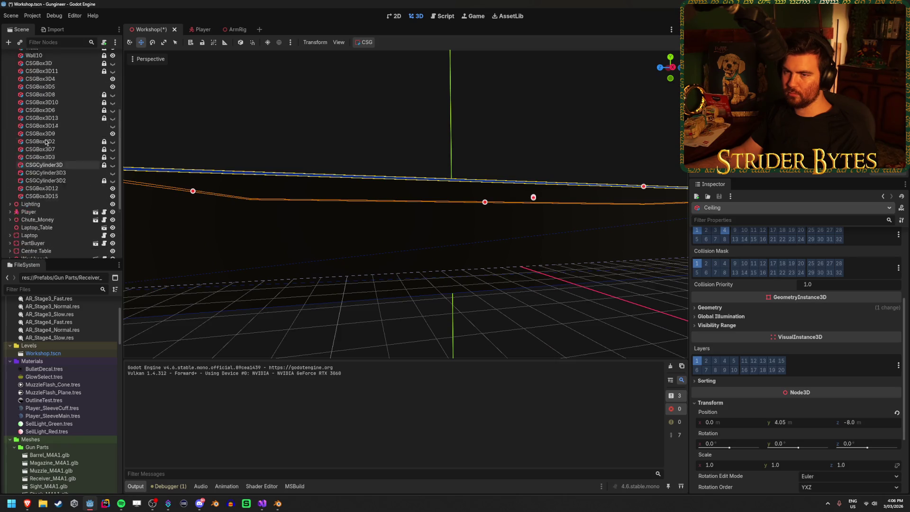
{"action": "scroll", "coordinate": [61, 190], "scroll_direction": "down", "scroll_amount": 8}
Set the ReflectionProbe's Y position to 2 and its Z position to -15.
{"action": "left_click", "coordinate": [52, 250]}
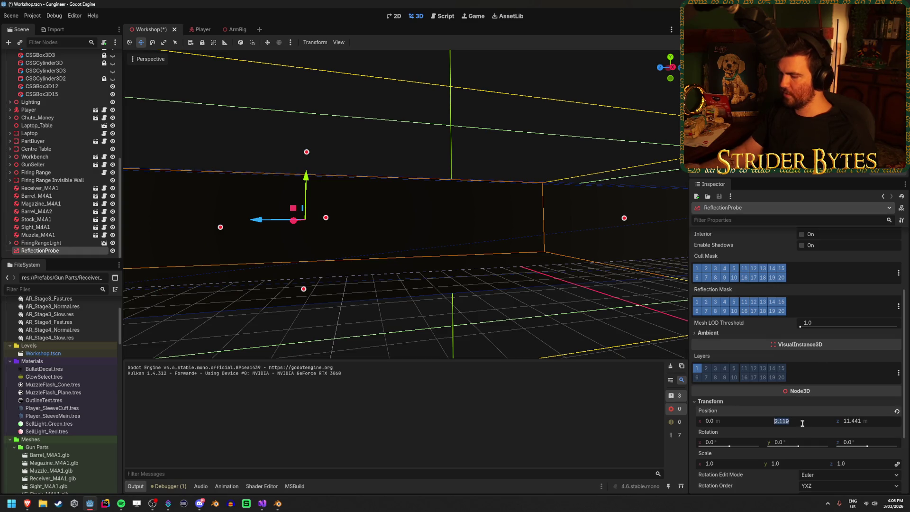
{"action": "type", "text": "2"}
{"action": "key", "text": "Return"}
{"action": "scroll", "coordinate": [796, 373], "scroll_direction": "down", "scroll_amount": 5}
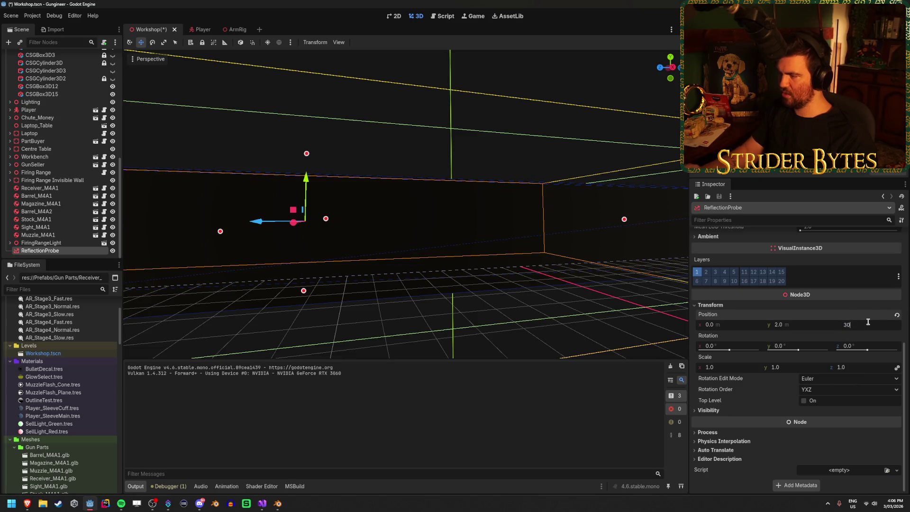
{"action": "key", "text": "f"}
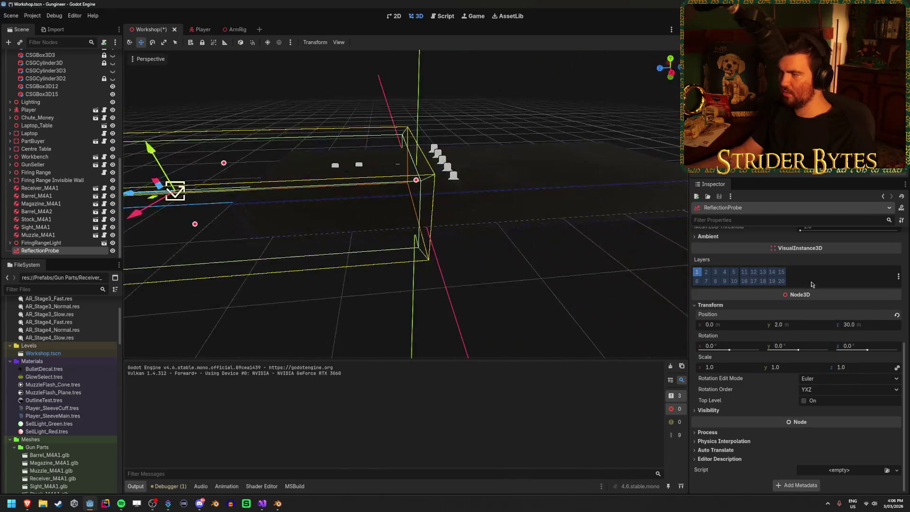
{"action": "type", "text": "-"}
{"action": "key", "text": "Return"}
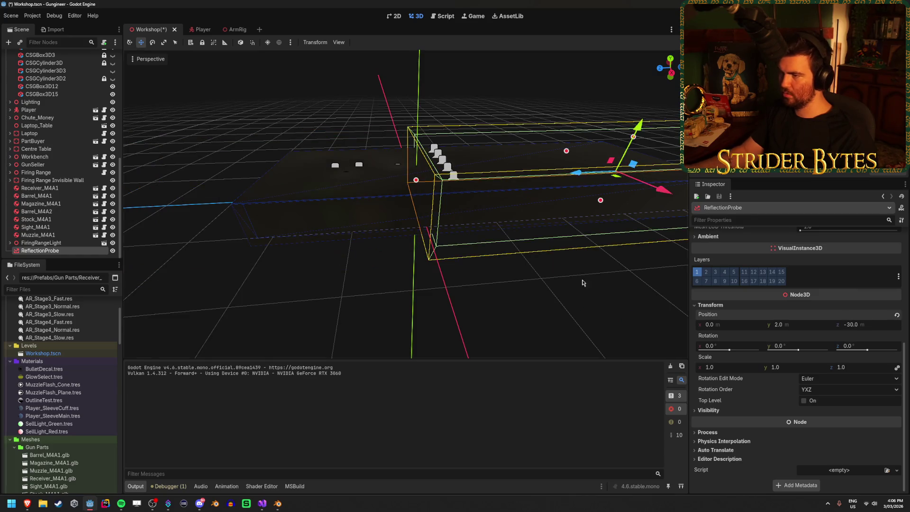
{"action": "key", "text": "f"}
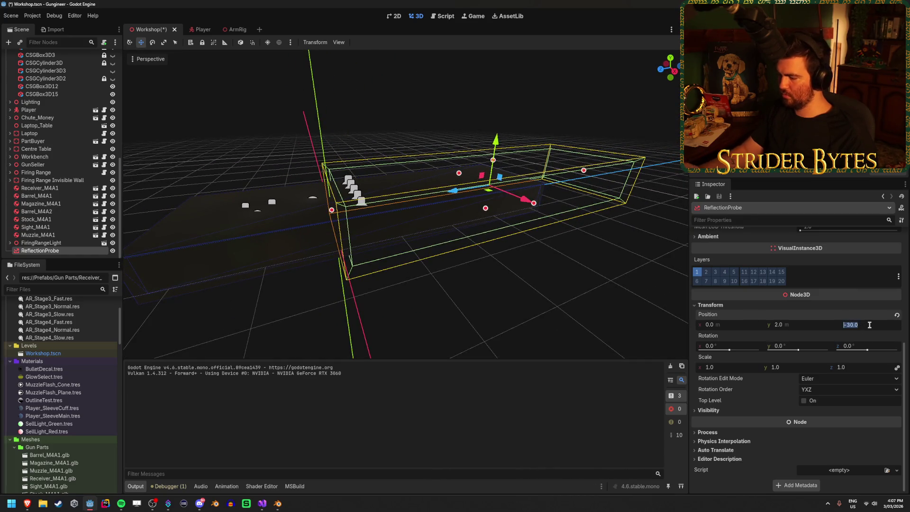
{"action": "left_click", "coordinate": [866, 322]}
{"action": "type", "text": "-15"}
{"action": "key", "text": "Return"}
Try probe Z positions of -5 and -10, settling on -7.5.
{"action": "left_click_drag", "start_coordinate": [602, 272], "coordinate": [380, 246]}
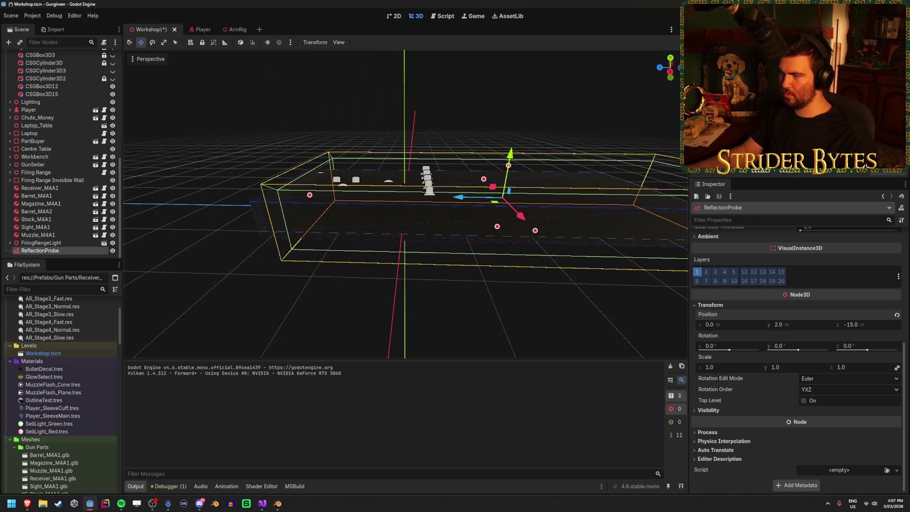
{"action": "left_click_drag", "start_coordinate": [602, 272], "coordinate": [602, 271]}
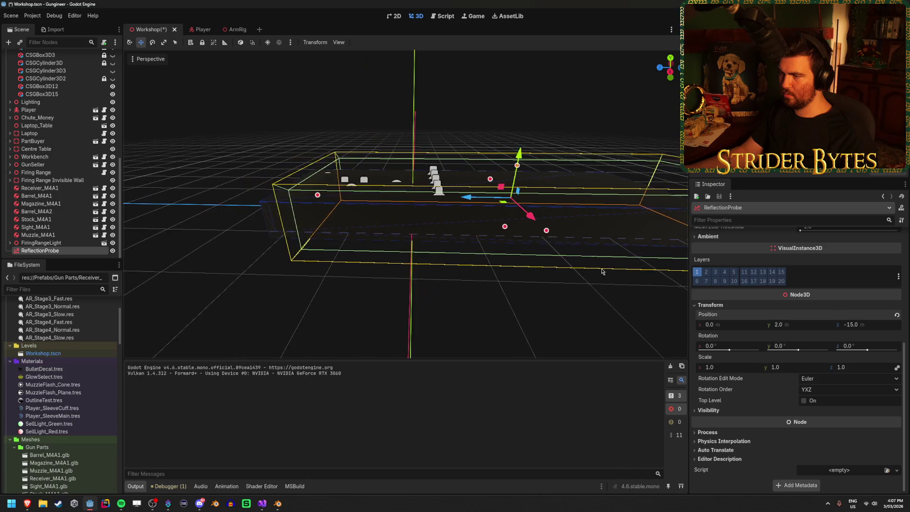
{"action": "left_click_drag", "start_coordinate": [414, 203], "coordinate": [536, 227]}
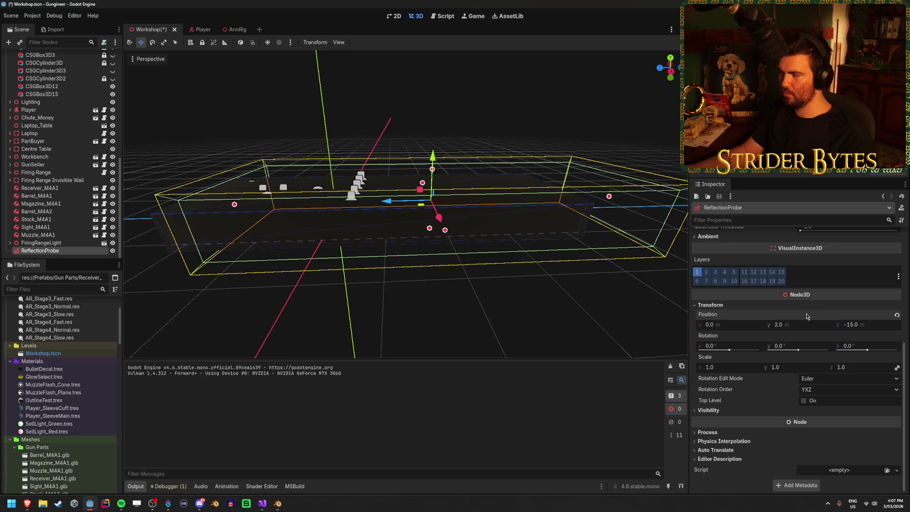
{"action": "type", "text": "-5"}
{"action": "key", "text": "Return"}
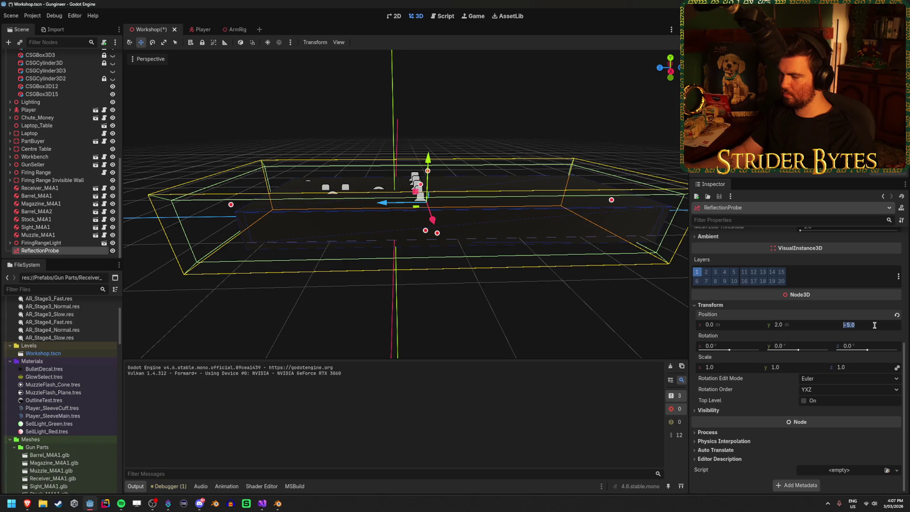
{"action": "type", "text": "-10"}
{"action": "key", "text": "Return"}
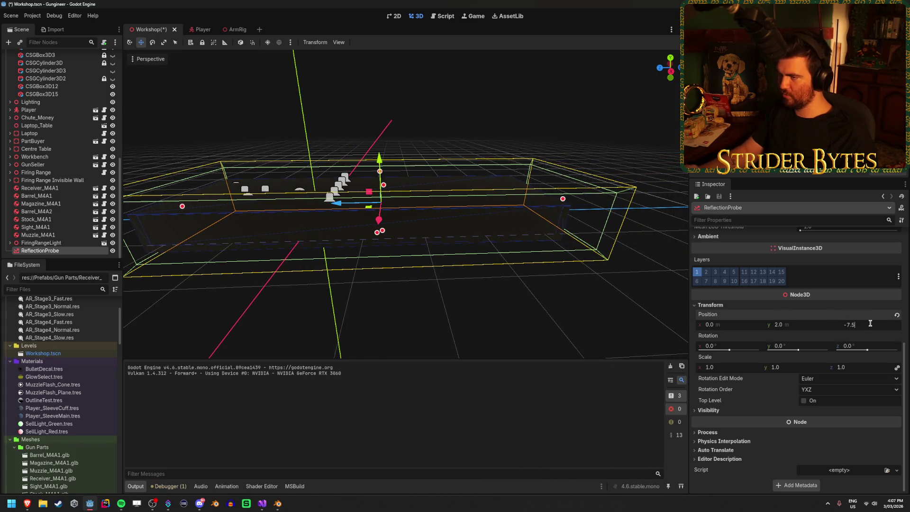
{"action": "key", "text": "Return"}
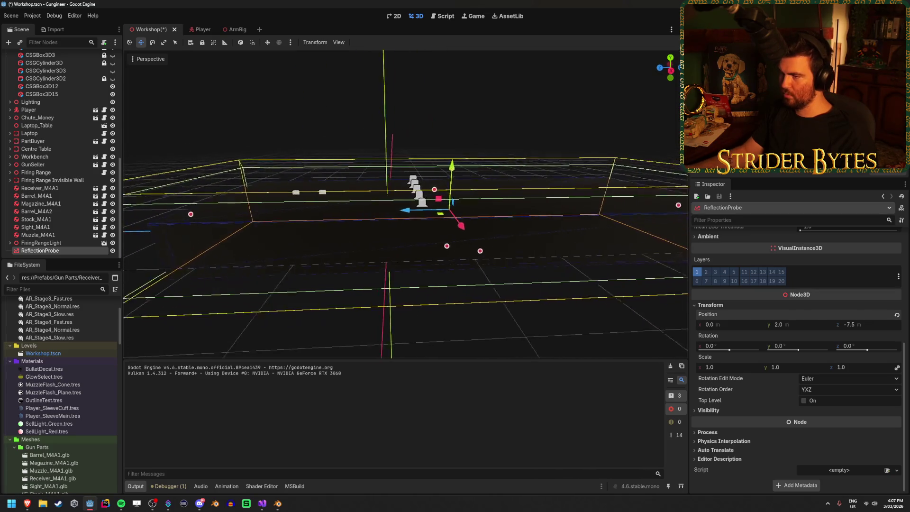
{"action": "scroll", "coordinate": [740, 341], "scroll_direction": "up", "scroll_amount": 5}
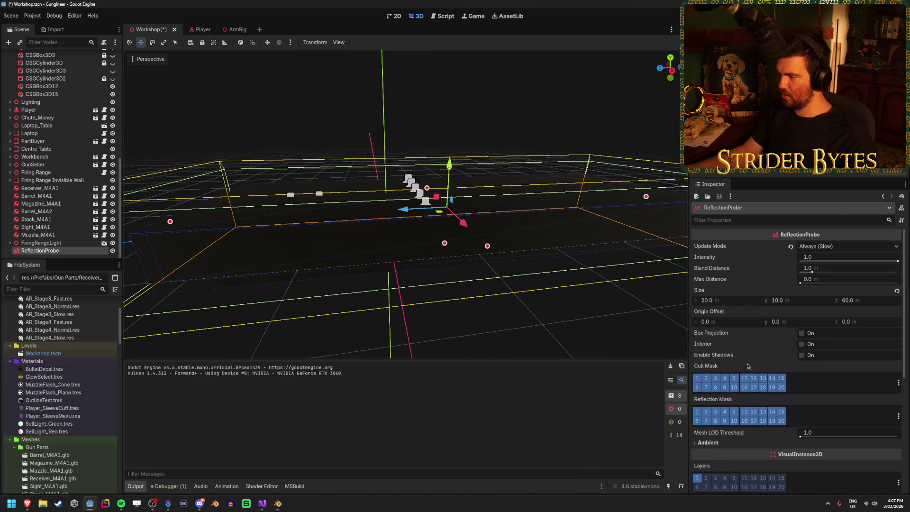
Set the ReflectionProbe's origin offset z to 16.5 m and fly the view toward the range wall.
{"action": "left_click_drag", "start_coordinate": [858, 325], "coordinate": [845, 325]}
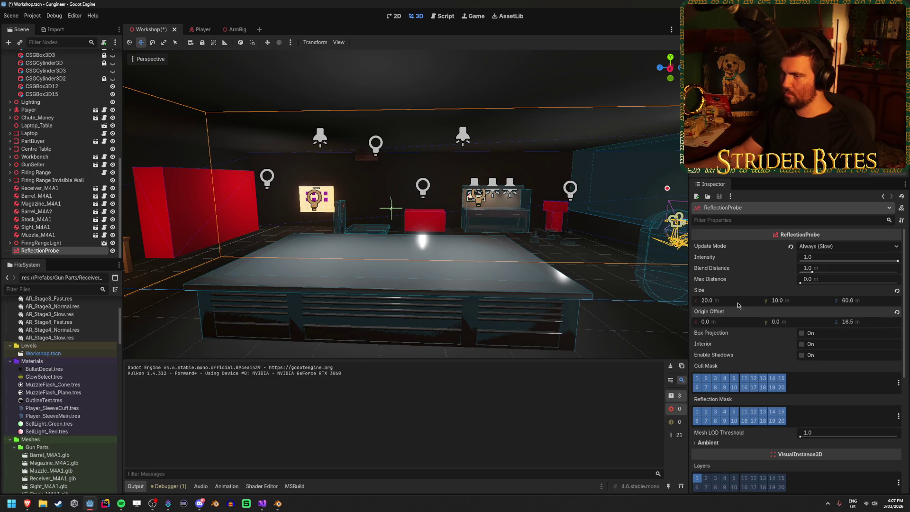
{"action": "key", "text": "w"}
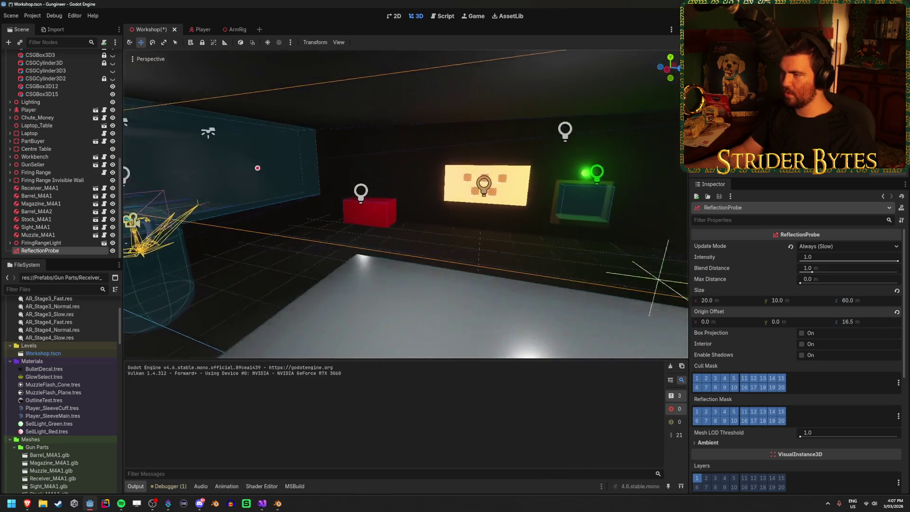
{"action": "key", "text": "w"}
Save the Workshop scene and run the game to test the reflections.
{"action": "key", "text": "ctrl+s"}
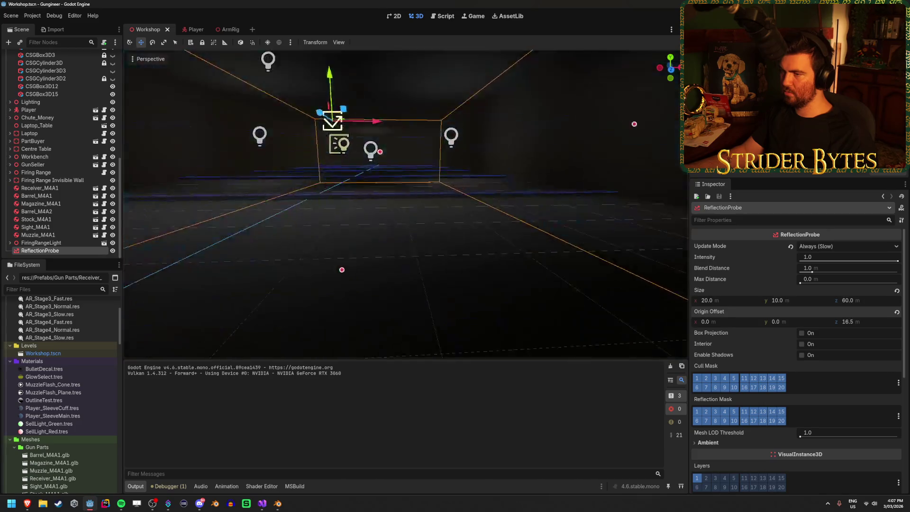
{"action": "key", "text": "s"}
{"action": "key", "text": "F5"}
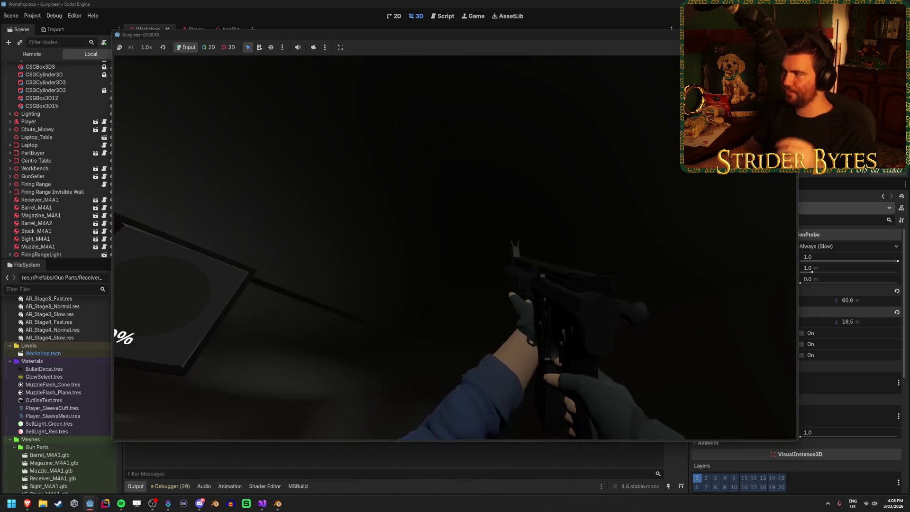
Stop the running game and reselect the ReflectionProbe node.
{"action": "key", "text": "F8"}
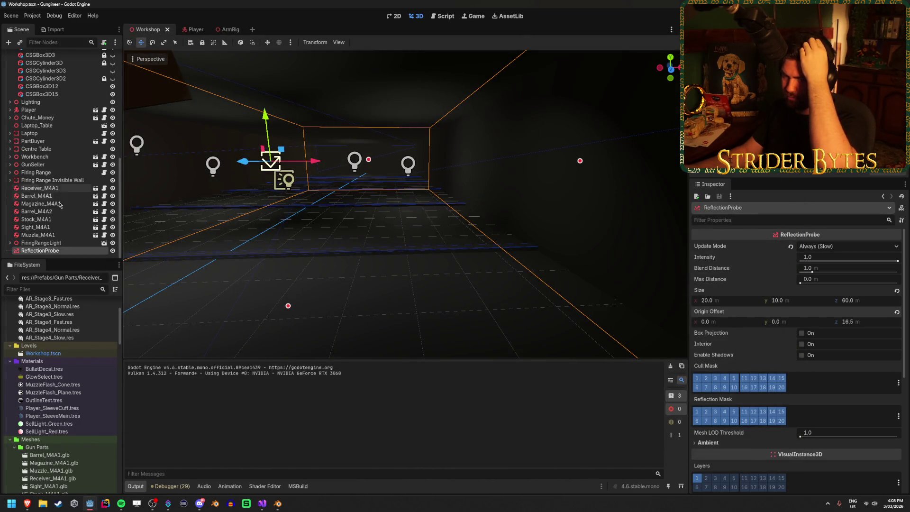
{"action": "left_click", "coordinate": [41, 243]}
{"action": "left_click", "coordinate": [40, 251]}
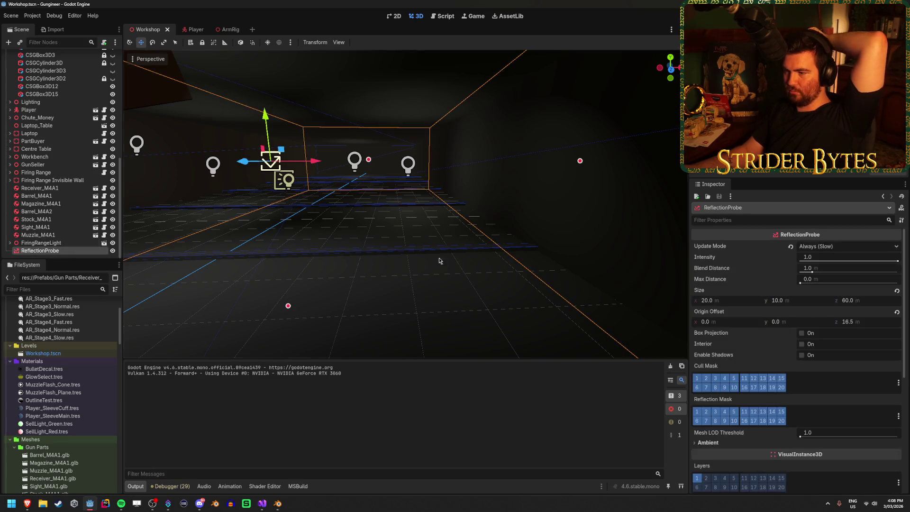
{"action": "scroll", "coordinate": [772, 334], "scroll_direction": "down", "scroll_amount": 5}
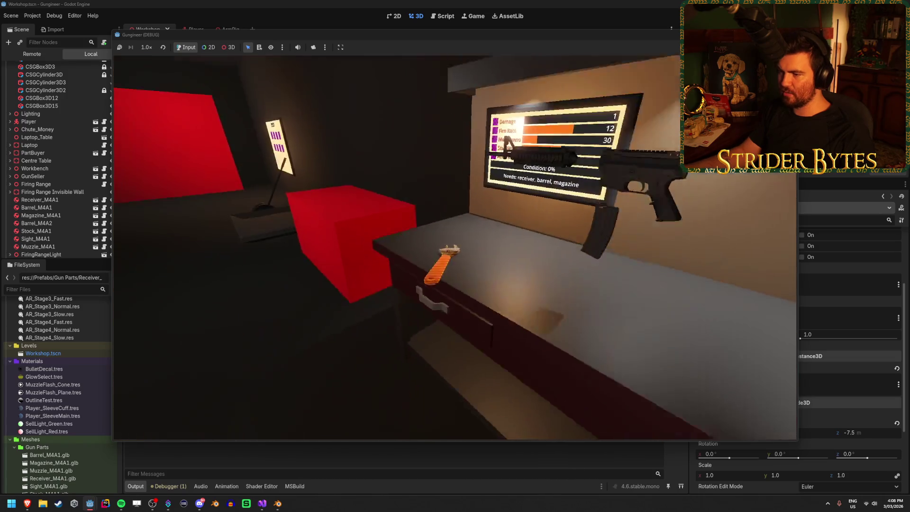
Test-fire the rifle in-game, then save the Workshop scene and hide the ReflectionProbe.
{"action": "key", "text": "e"}
{"action": "left_click_drag", "start_coordinate": [455, 247], "coordinate": [455, 247]}
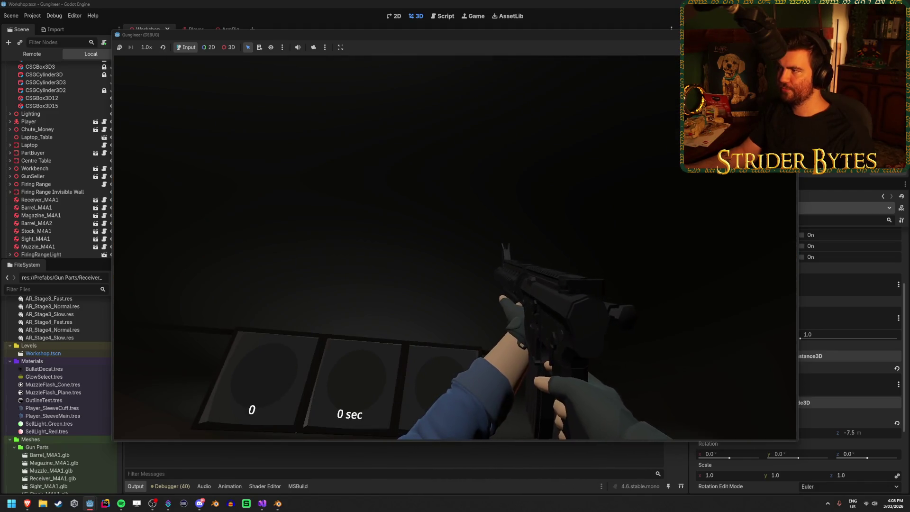
{"action": "key", "text": "F8"}
{"action": "key", "text": "ctrl+s"}
{"action": "left_click", "coordinate": [112, 250]}
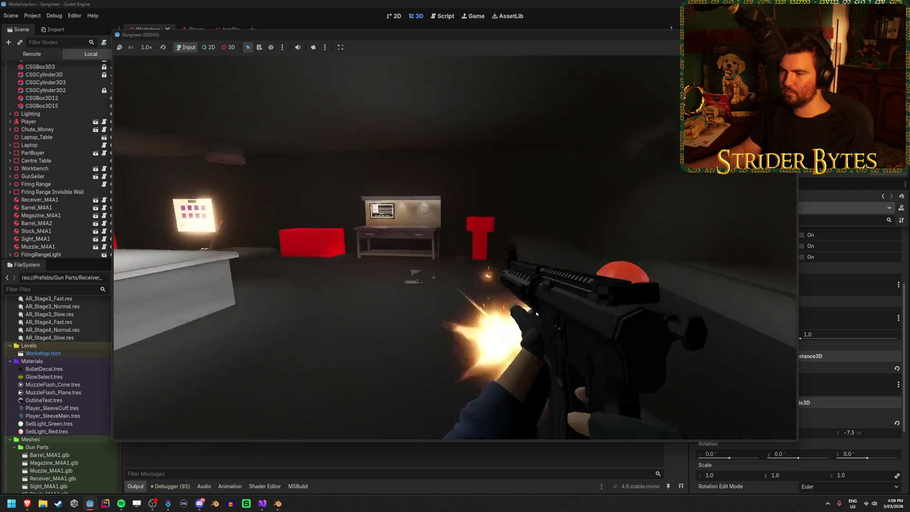
{"action": "key", "text": "Escape"}
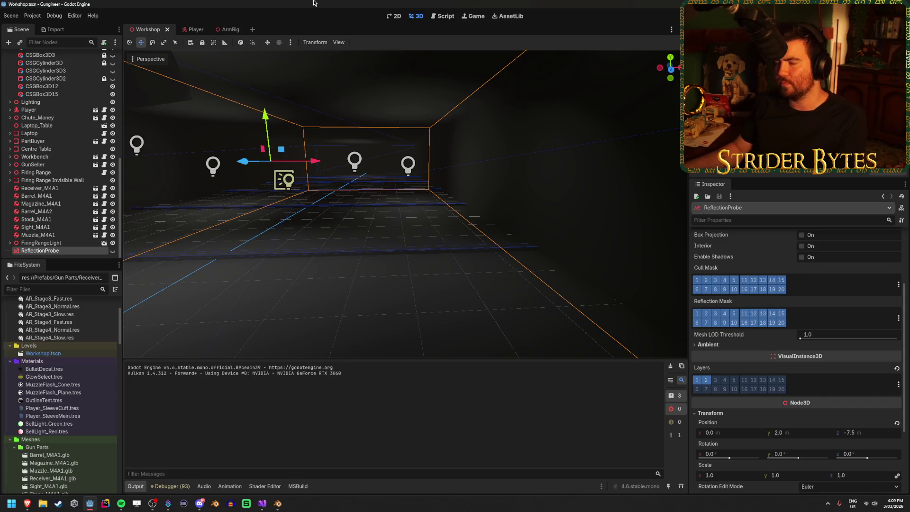
Collapse the Greyboxing group and do another test run of the game.
{"action": "scroll", "coordinate": [81, 166], "scroll_direction": "up", "scroll_amount": 10}
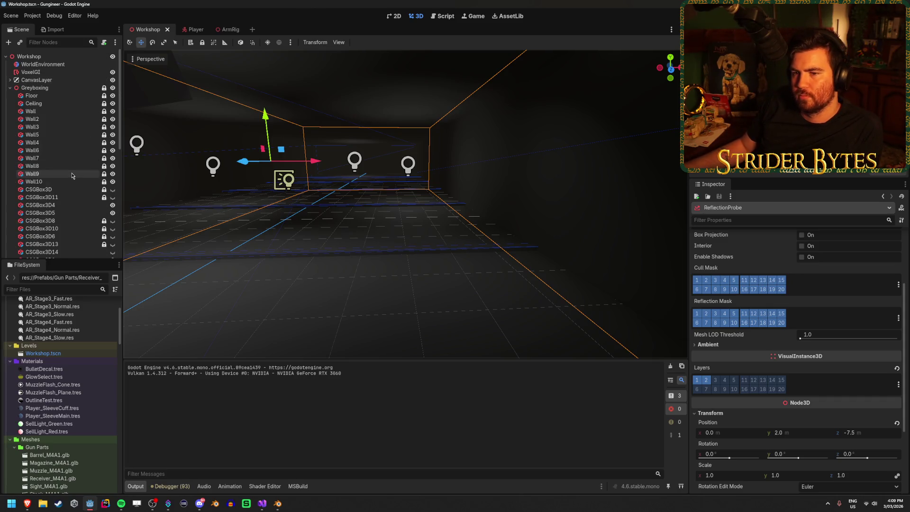
{"action": "left_click", "coordinate": [10, 87]}
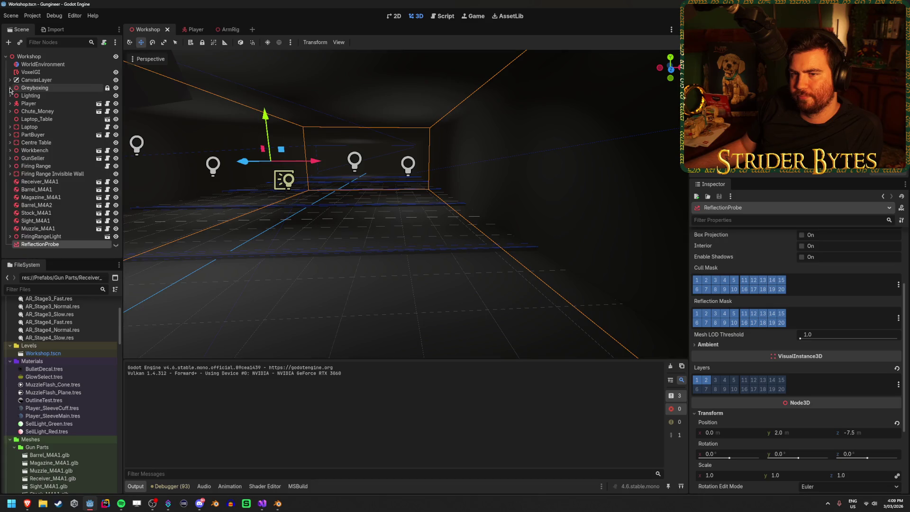
{"action": "mouse_move", "coordinate": [437, 223]}
{"action": "left_mouse_down"}
{"action": "mouse_move", "coordinate": [384, 213]}
{"action": "mouse_move", "coordinate": [606, 181]}
{"action": "left_mouse_up"}
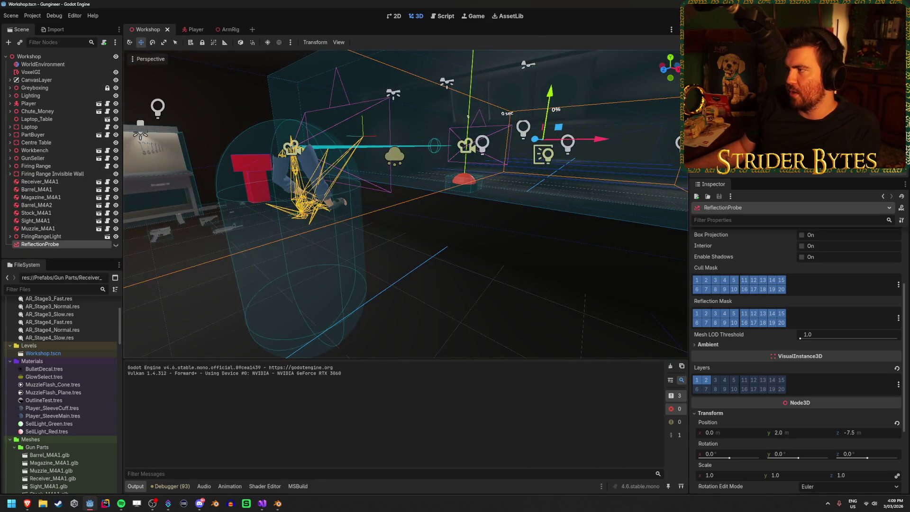
{"action": "key", "text": "F5"}
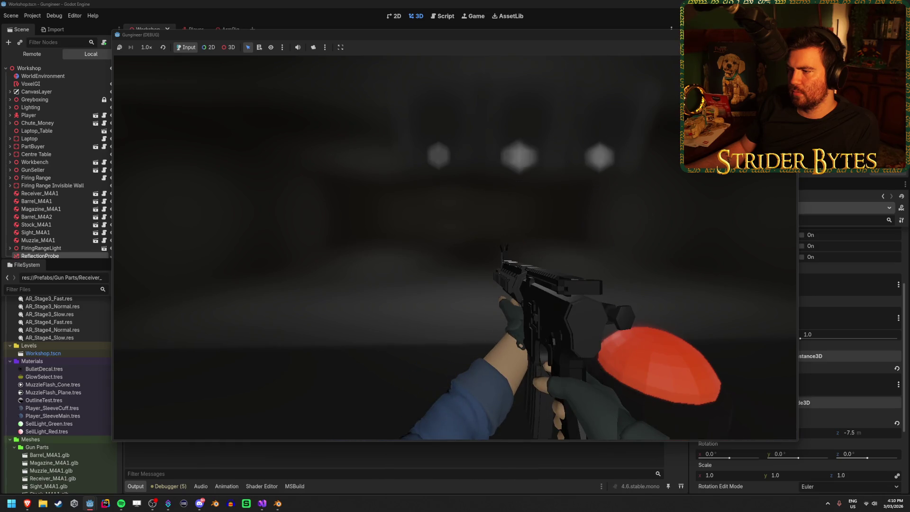
{"action": "key", "text": "F8"}
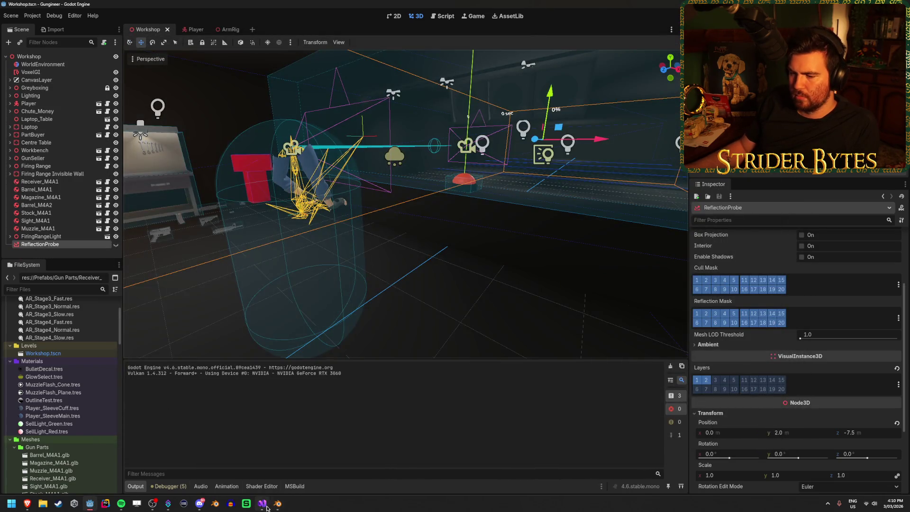
Bring up GunController.cs in Visual Studio at the ShowGlint method.
{"action": "left_click", "coordinate": [263, 503]}
{"action": "scroll", "coordinate": [292, 308], "scroll_direction": "down", "scroll_amount": 15}
{"action": "scroll", "coordinate": [292, 310], "scroll_direction": "down", "scroll_amount": 7}
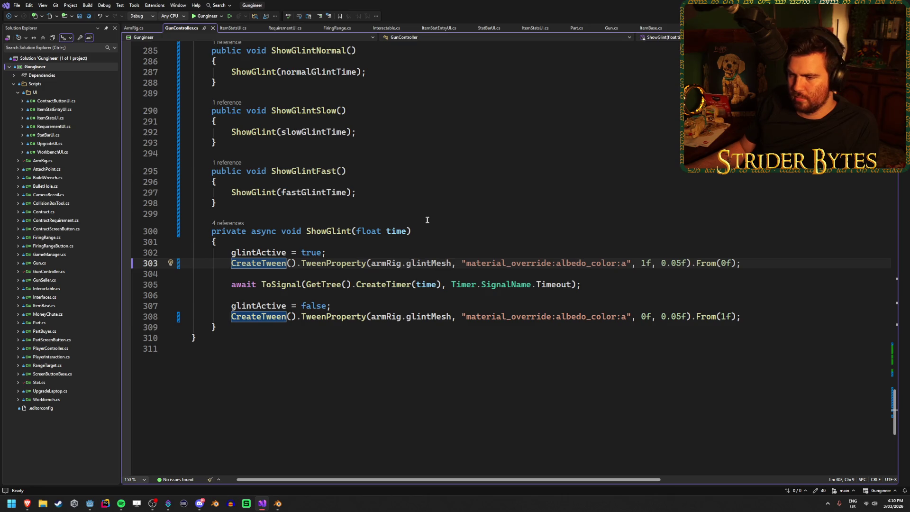
Comment out the first CreateTween fade-in line in ShowGlint with // and return to Godot.
{"action": "key", "text": "ctrl+z"}
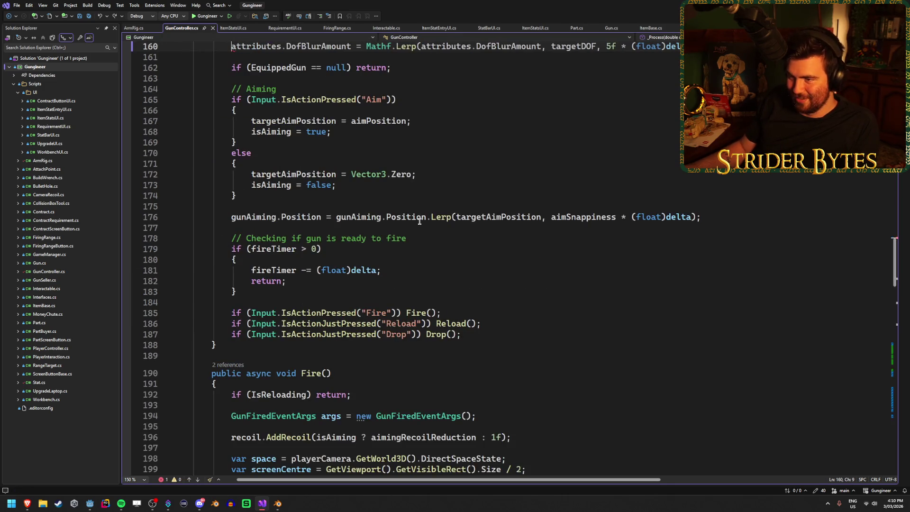
{"action": "scroll", "coordinate": [300, 266], "scroll_direction": "down", "scroll_amount": 20}
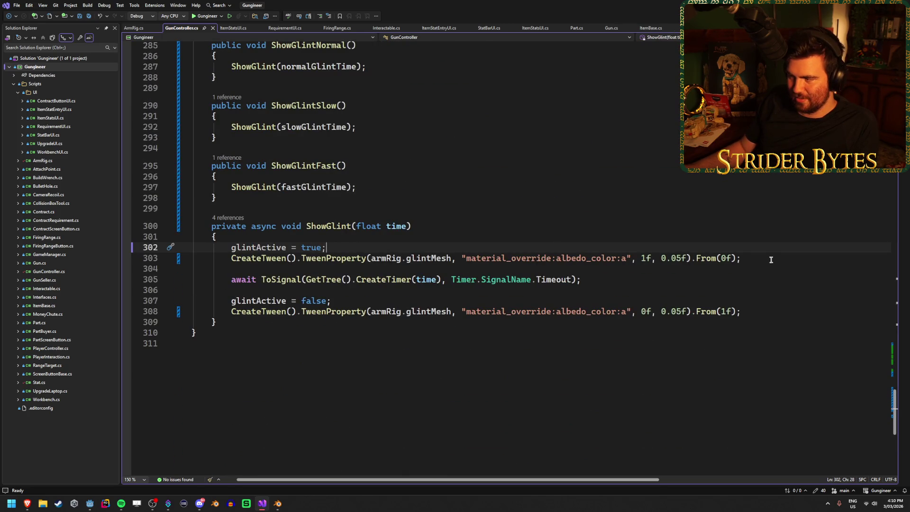
{"action": "type", "text": "//"}
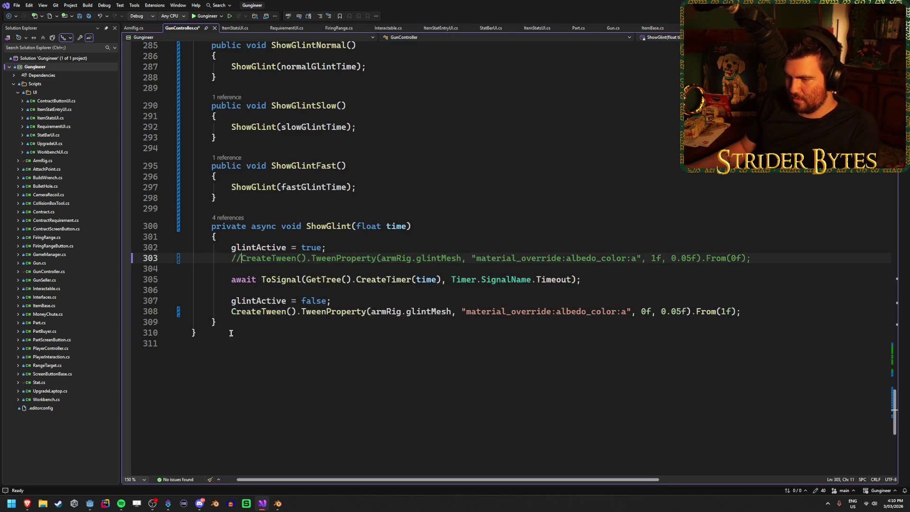
{"action": "scroll", "coordinate": [287, 344], "scroll_direction": "up", "scroll_amount": 20}
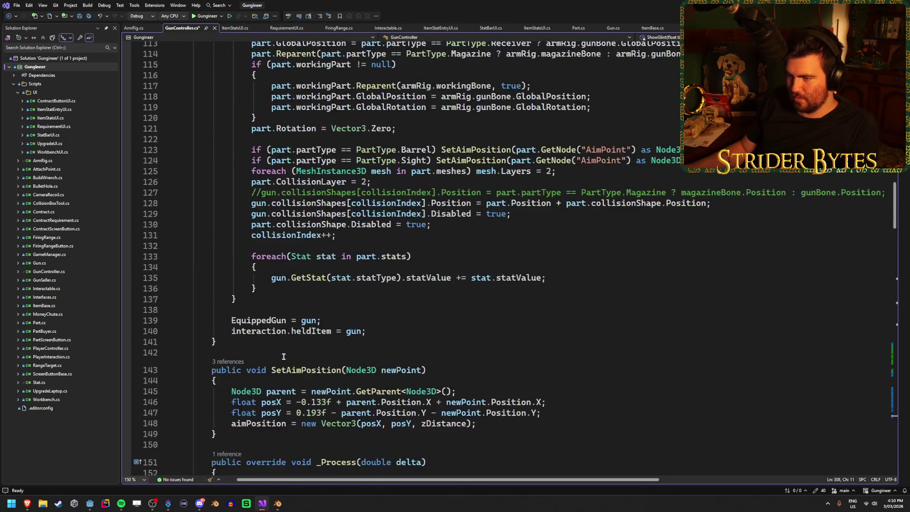
{"action": "scroll", "coordinate": [283, 356], "scroll_direction": "down", "scroll_amount": 19}
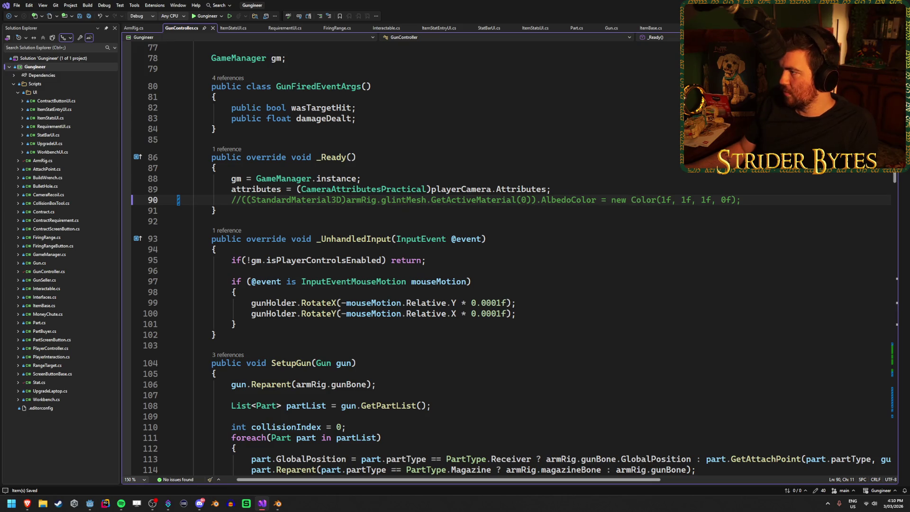
{"action": "key", "text": "alt+Tab"}
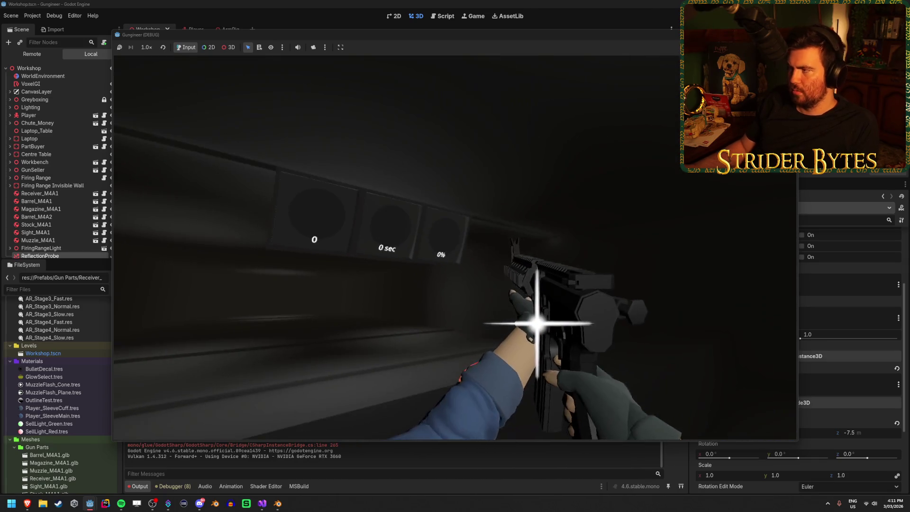
Open the ArmRig scene and orbit around the rig to inspect the GlintMesh under Gun Bone.
{"action": "key", "text": "F8"}
{"action": "left_click", "coordinate": [231, 30]}
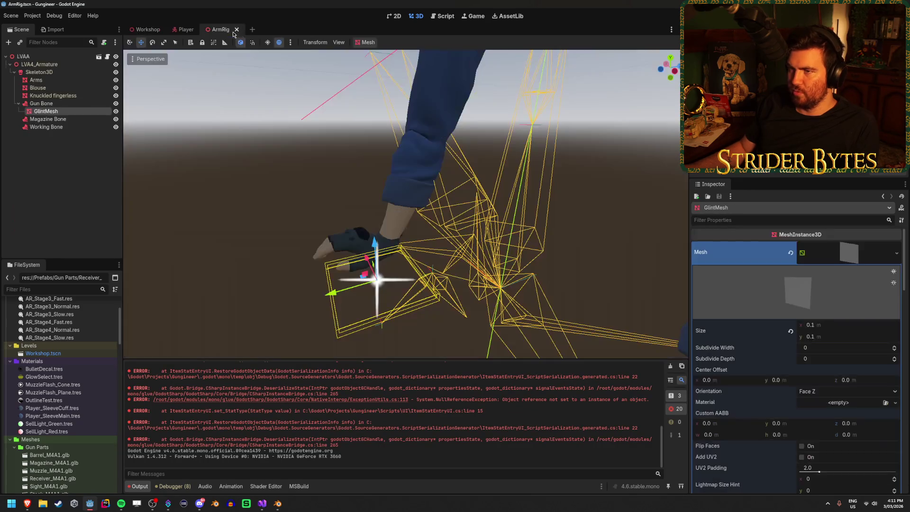
{"action": "mouse_move", "coordinate": [408, 266]}
{"action": "left_mouse_down"}
{"action": "mouse_move", "coordinate": [441, 216]}
{"action": "mouse_move", "coordinate": [433, 207]}
{"action": "mouse_move", "coordinate": [392, 231]}
{"action": "left_mouse_up"}
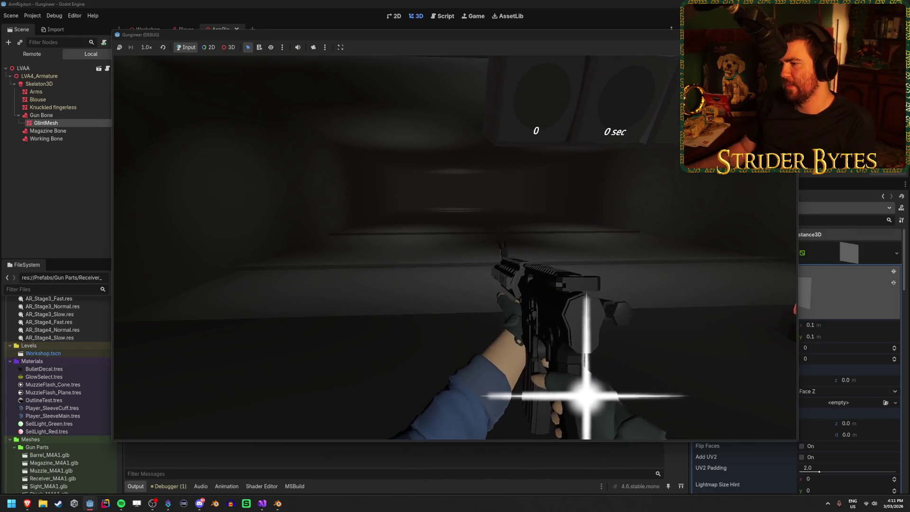
{"action": "key", "text": "F8"}
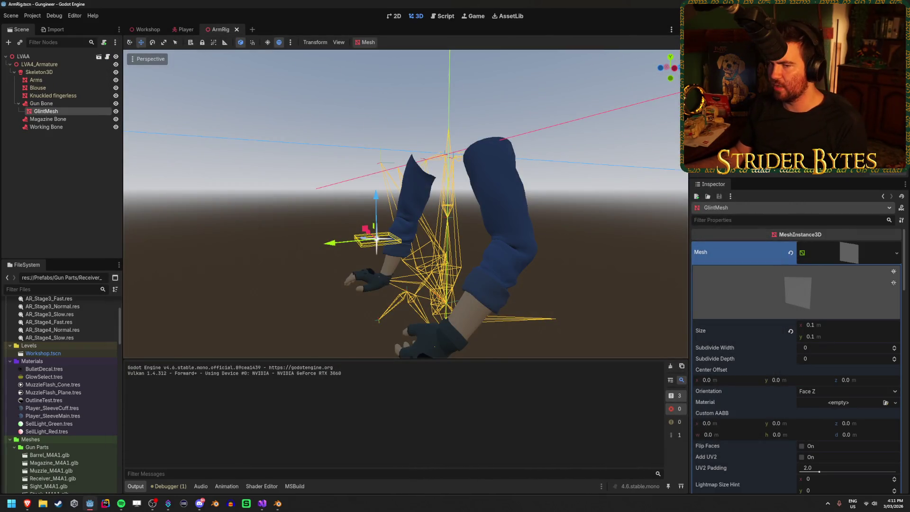
Copy the Player Camera's CameraAttributesPractical resource and paste it into the Gun Camera's Attributes.
{"action": "left_click", "coordinate": [112, 219]}
{"action": "left_click", "coordinate": [179, 32]}
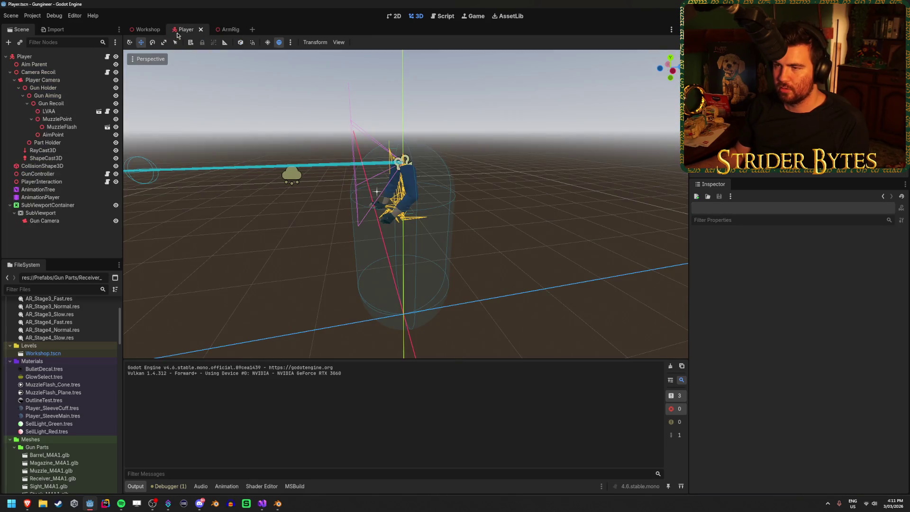
{"action": "left_click", "coordinate": [51, 79]}
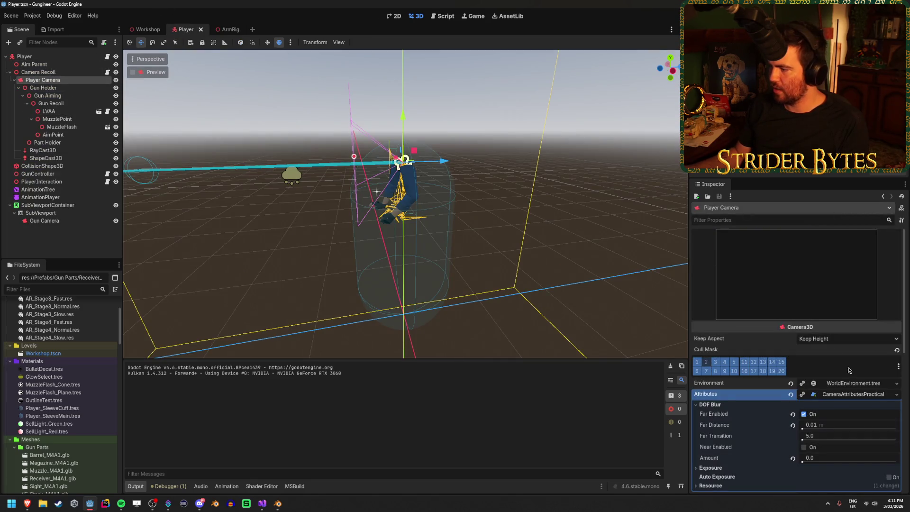
{"action": "left_click", "coordinate": [863, 400]}
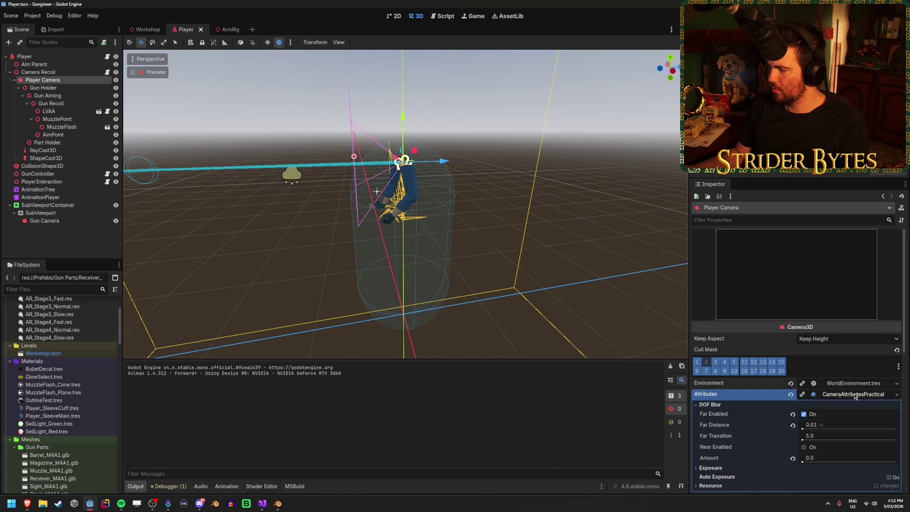
{"action": "left_click", "coordinate": [867, 407]}
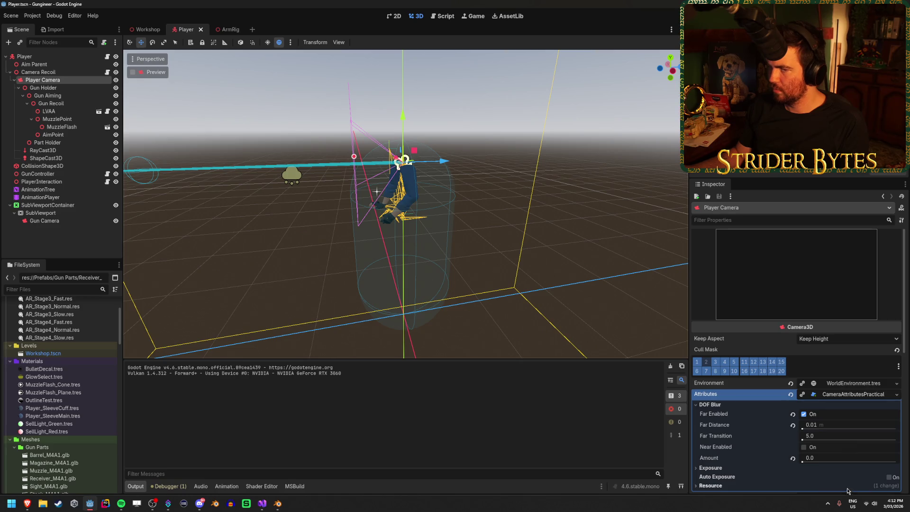
{"action": "left_click", "coordinate": [75, 221]}
{"action": "scroll", "coordinate": [794, 375], "scroll_direction": "down", "scroll_amount": 3}
{"action": "left_click", "coordinate": [852, 330]}
{"action": "left_click", "coordinate": [859, 382]}
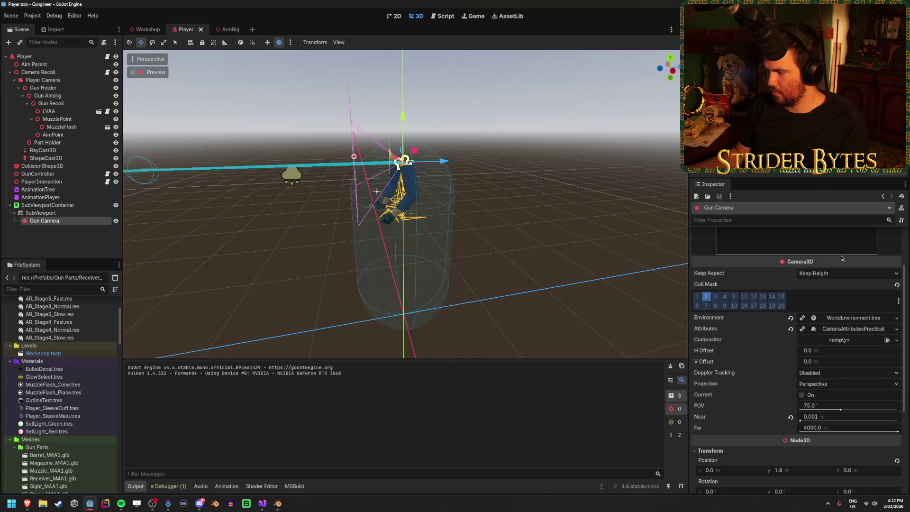
Run the game, aim down sights and fire the rifle at the range.
{"action": "key", "text": "F5"}
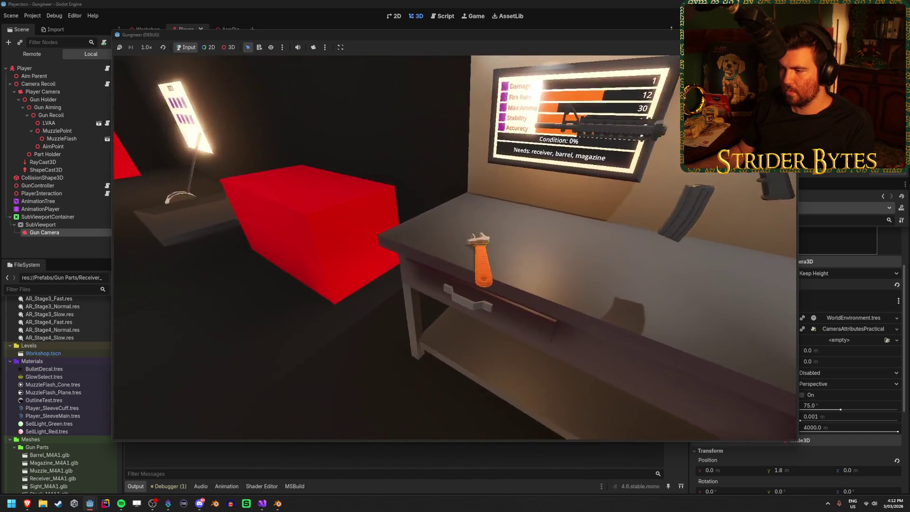
{"action": "key", "text": "e"}
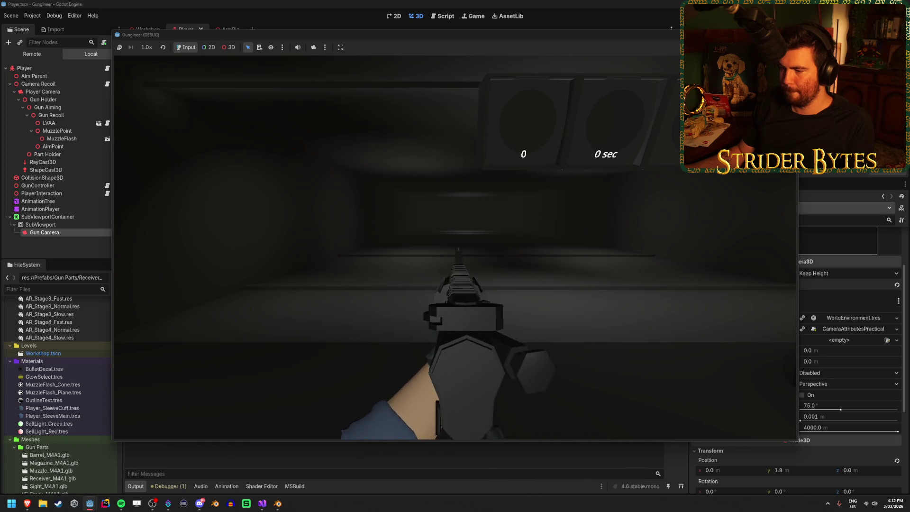
{"action": "left_click", "coordinate": [455, 248]}
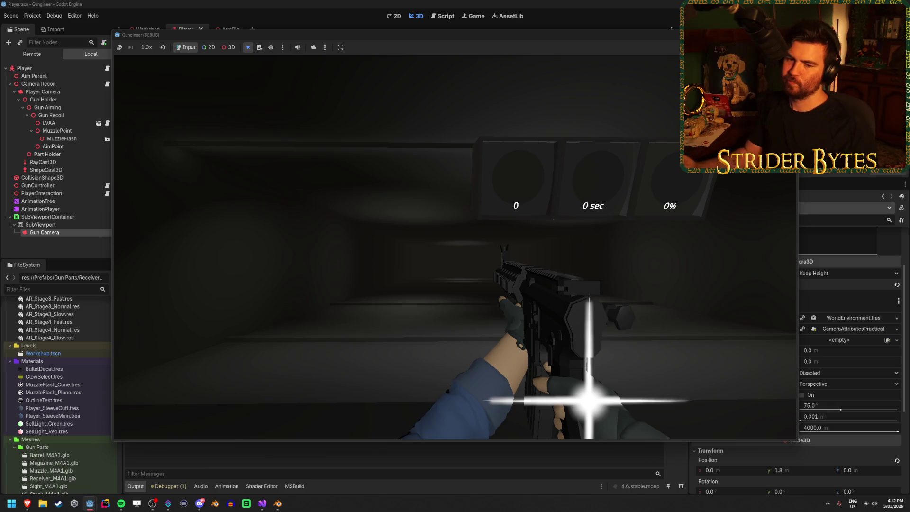
{"action": "key", "text": "F8"}
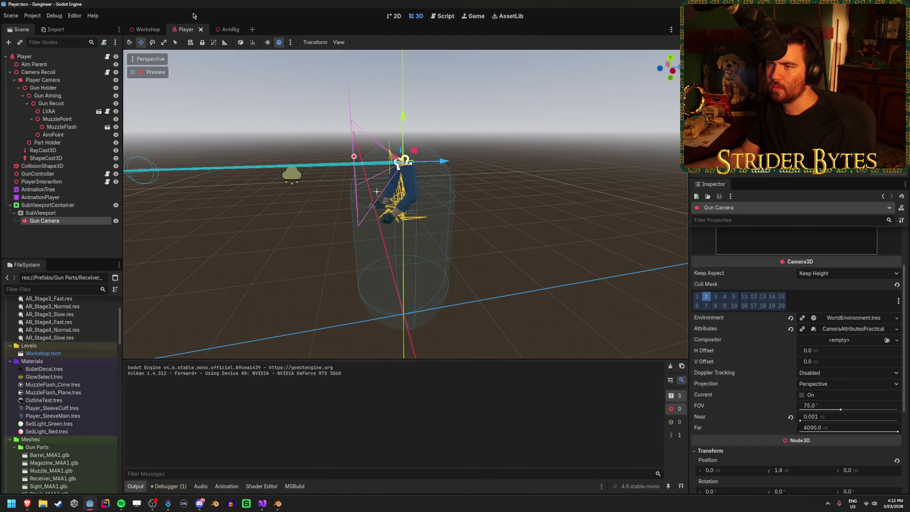
In the ArmRig scene, open GlintMesh's Material Override albedo colour picker.
{"action": "left_click", "coordinate": [226, 30]}
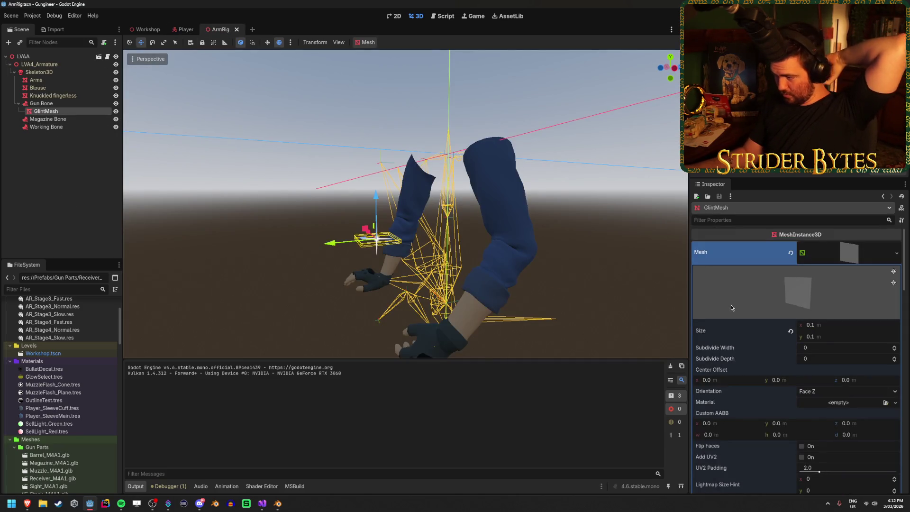
{"action": "scroll", "coordinate": [737, 308], "scroll_direction": "down", "scroll_amount": 3}
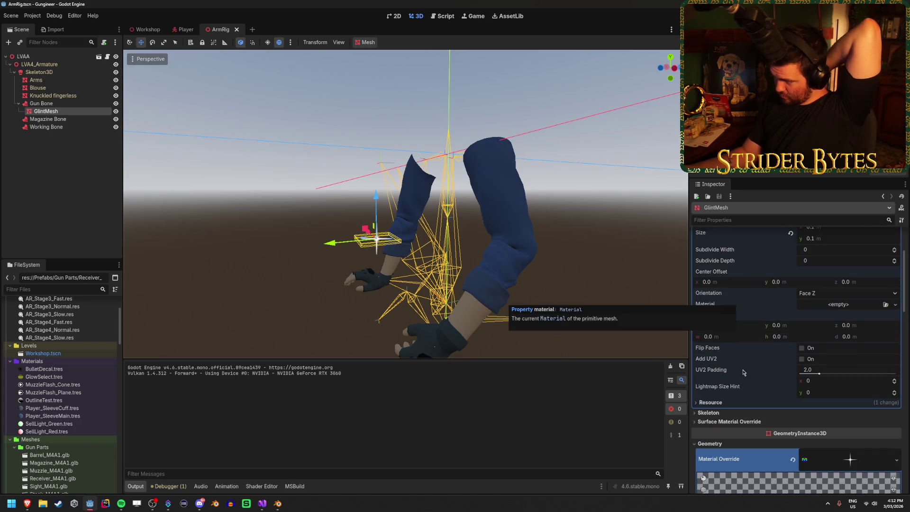
{"action": "scroll", "coordinate": [744, 372], "scroll_direction": "up", "scroll_amount": 3}
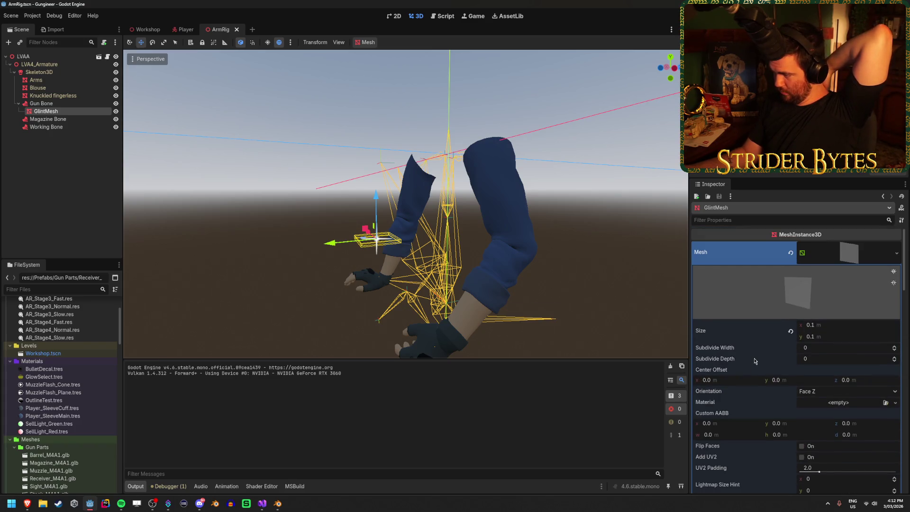
{"action": "scroll", "coordinate": [755, 361], "scroll_direction": "down", "scroll_amount": 1}
{"action": "scroll", "coordinate": [806, 375], "scroll_direction": "down", "scroll_amount": 10}
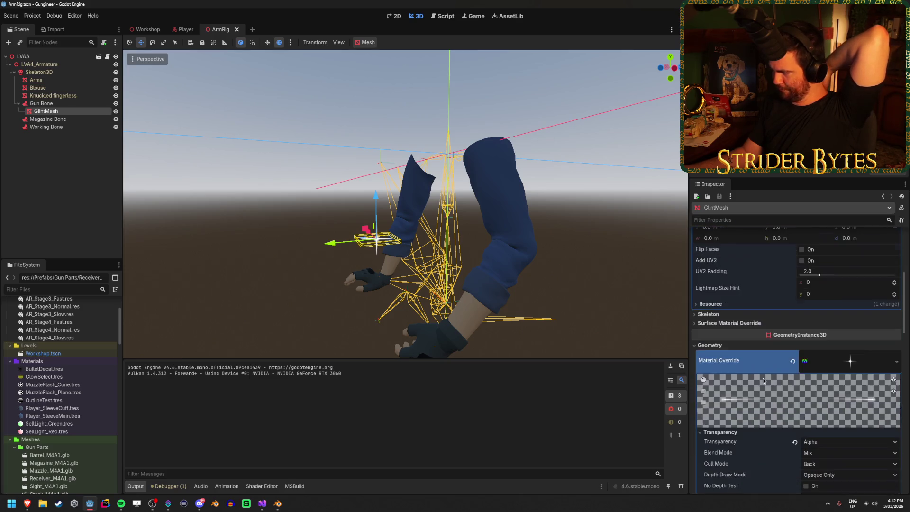
{"action": "scroll", "coordinate": [764, 381], "scroll_direction": "down", "scroll_amount": 1}
{"action": "left_click", "coordinate": [842, 338]}
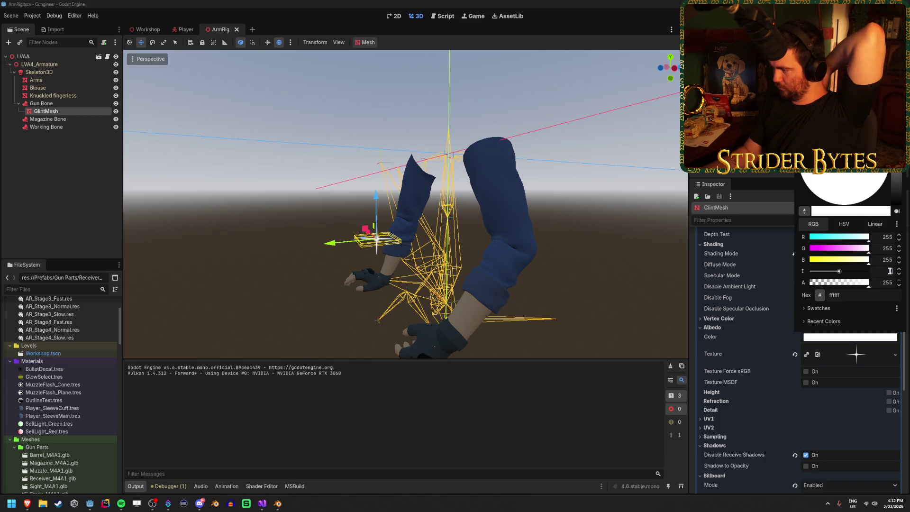
{"action": "key", "text": "Escape"}
Set the glint albedo colour to overbright 1.353, 1.353, 1.353 and check it in test runs.
{"action": "key", "text": "F5"}
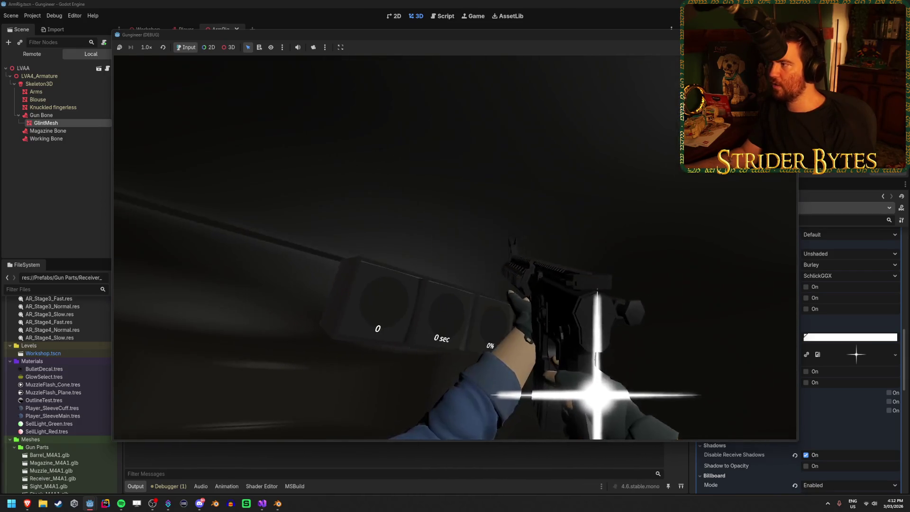
{"action": "key", "text": "F8"}
{"action": "left_click", "coordinate": [862, 339]}
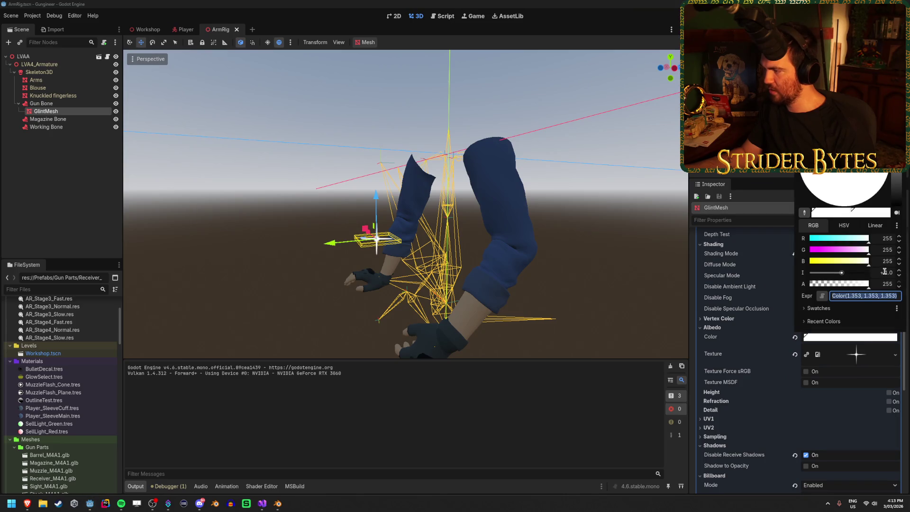
{"action": "key", "text": "Return"}
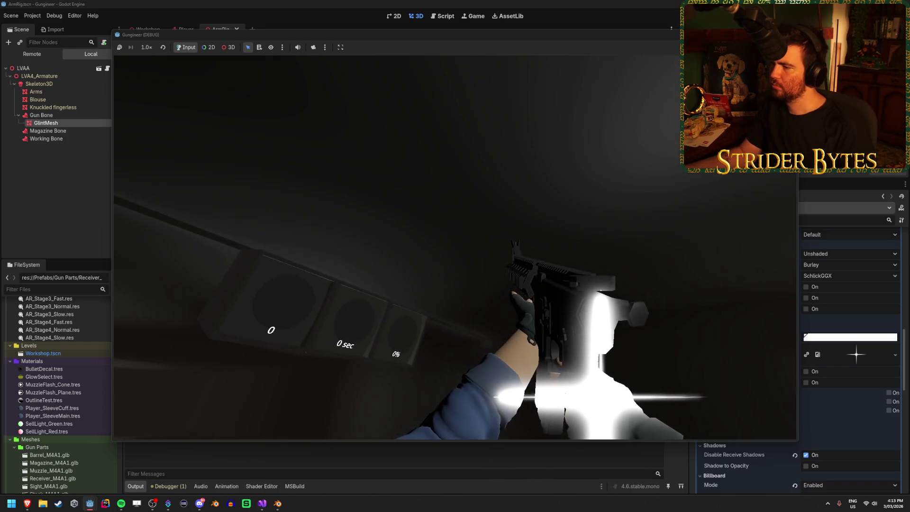
{"action": "key", "text": "F8"}
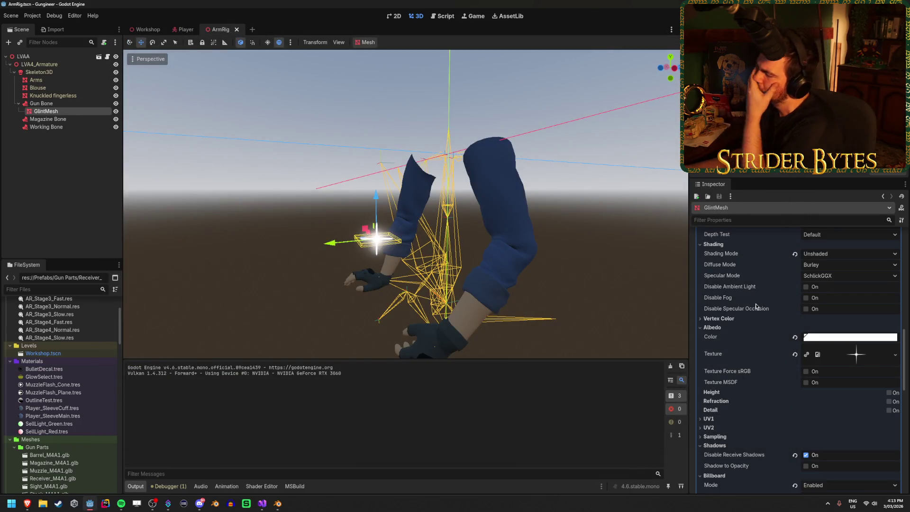
Test-run the game with the updated glint material and save the ArmRig scene.
{"action": "scroll", "coordinate": [755, 334], "scroll_direction": "up", "scroll_amount": 4}
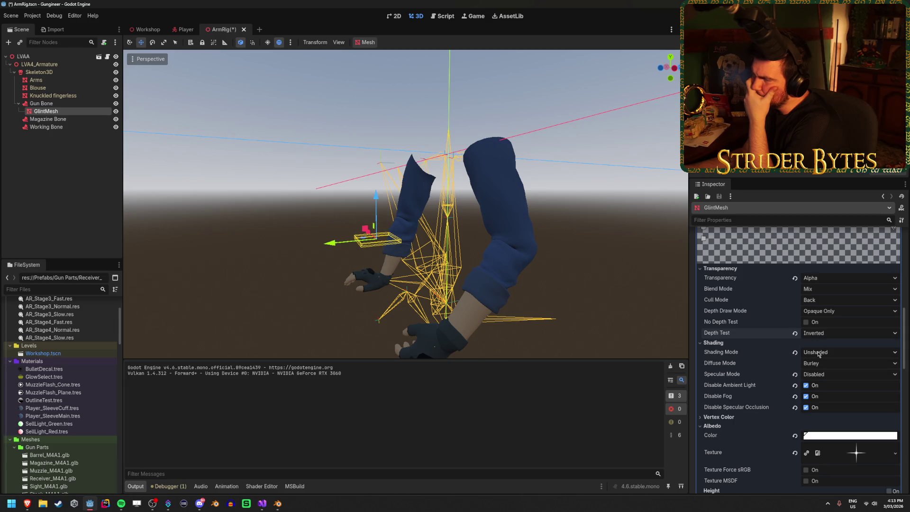
{"action": "key", "text": "F5"}
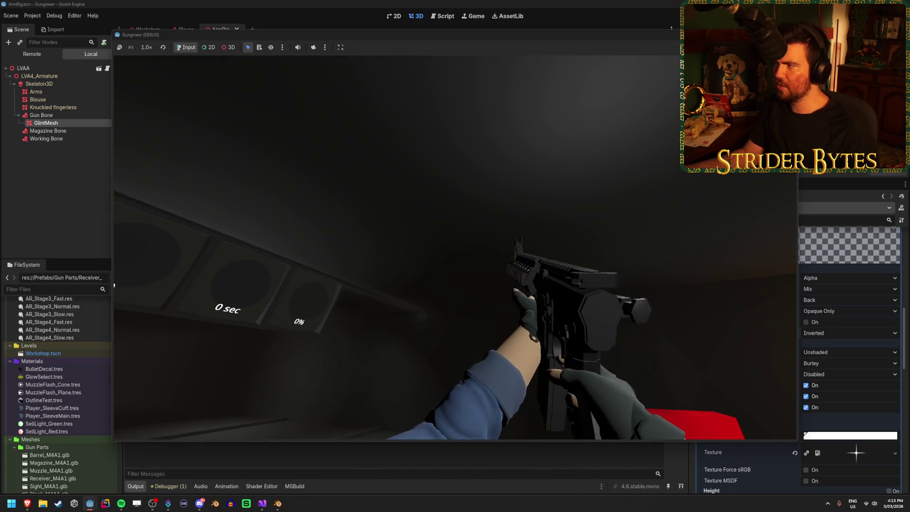
{"action": "key", "text": "F8"}
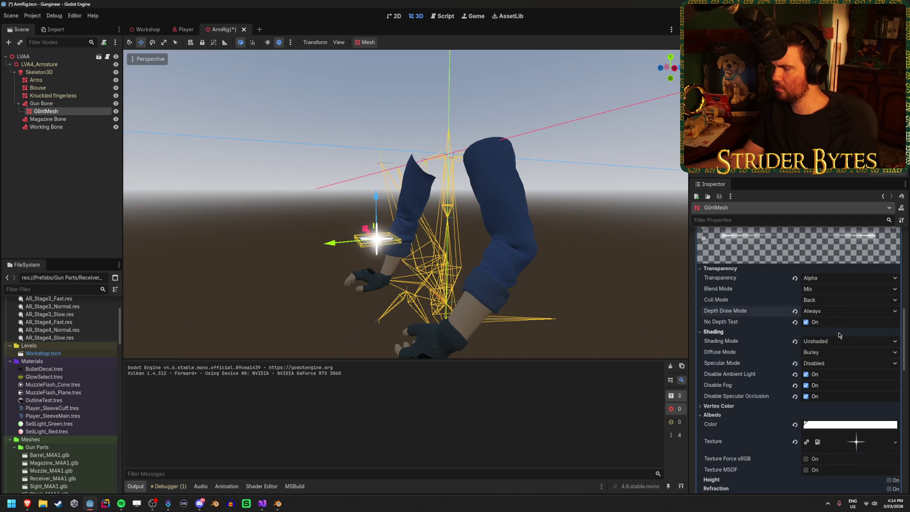
{"action": "key", "text": "ctrl+s"}
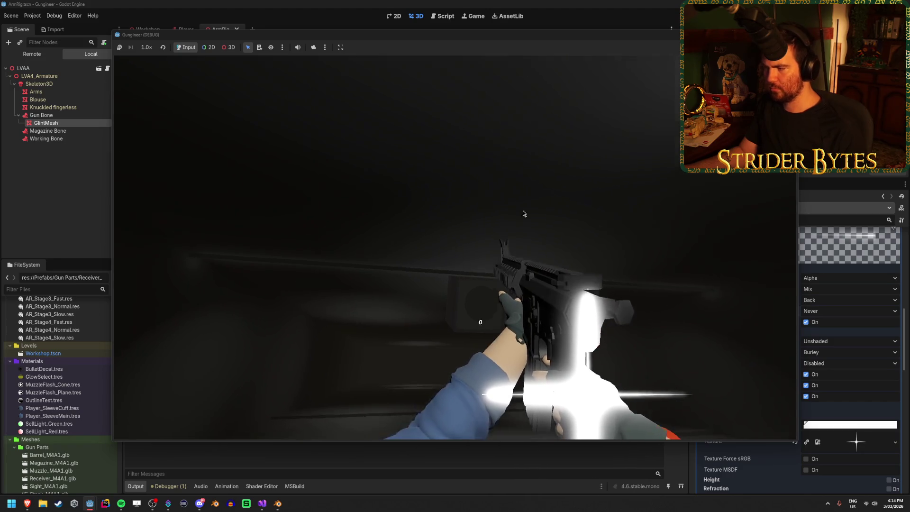
Rerun the game, walk to the workbench for the rifle and approach the range targets.
{"action": "key", "text": "F8"}
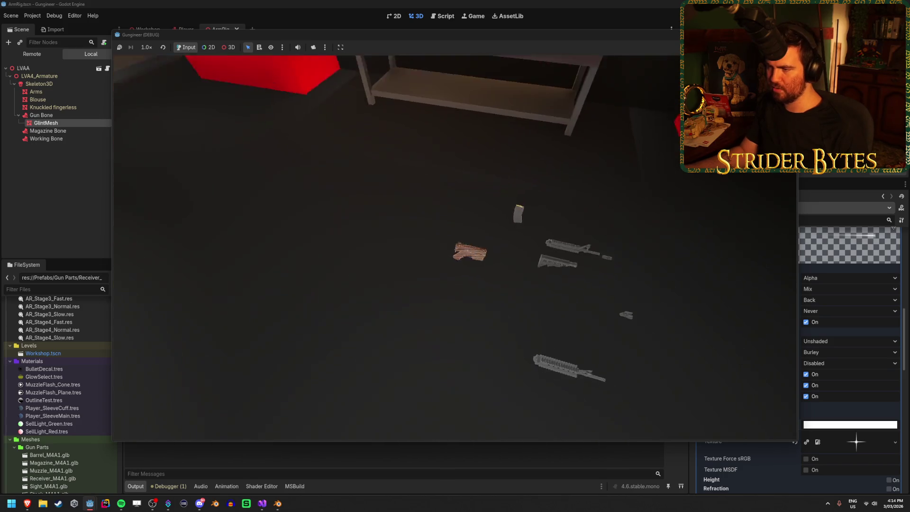
{"action": "key", "text": "w"}
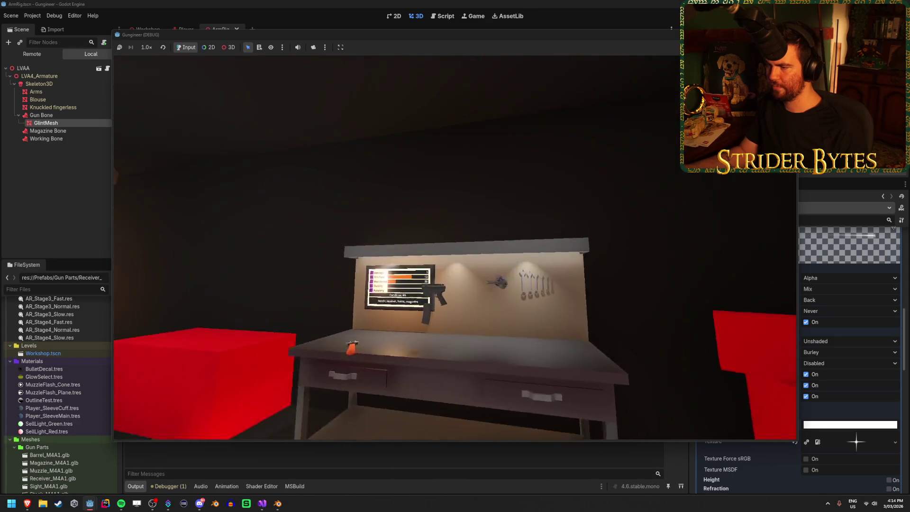
{"action": "key", "text": "w"}
{"action": "key", "text": "w"}
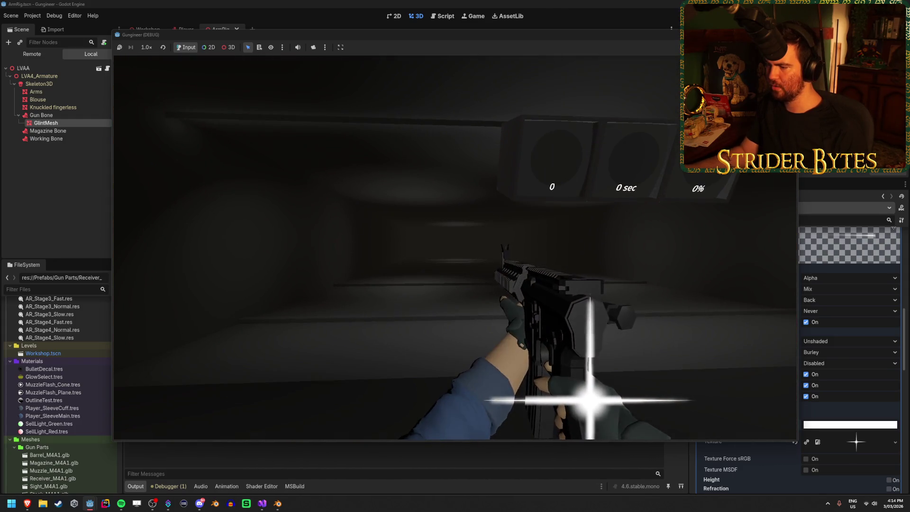
{"action": "key", "text": "w"}
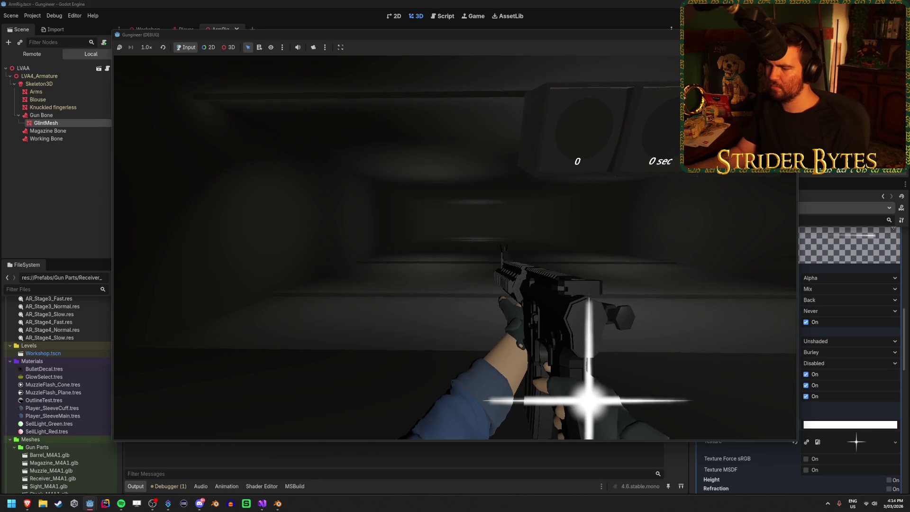
{"action": "key", "text": "s"}
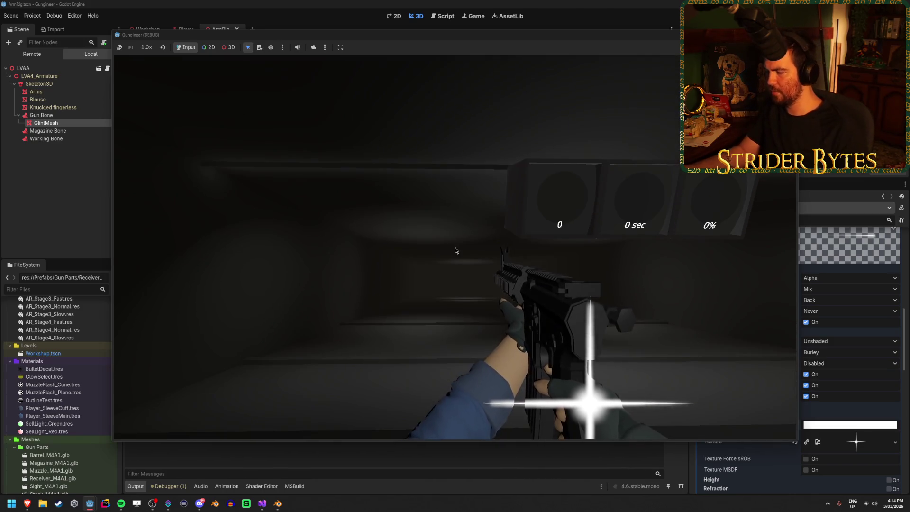
{"action": "key", "text": "F8"}
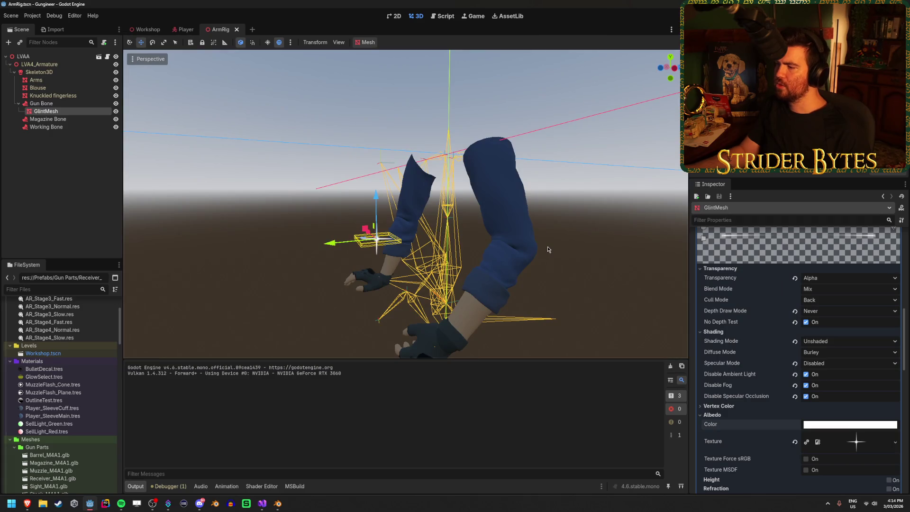
Clear and reassign GlintMesh's Button_Default.png albedo texture, then test-run the game.
{"action": "scroll", "coordinate": [839, 369], "scroll_direction": "down", "scroll_amount": 3}
{"action": "scroll", "coordinate": [755, 357], "scroll_direction": "up", "scroll_amount": 2}
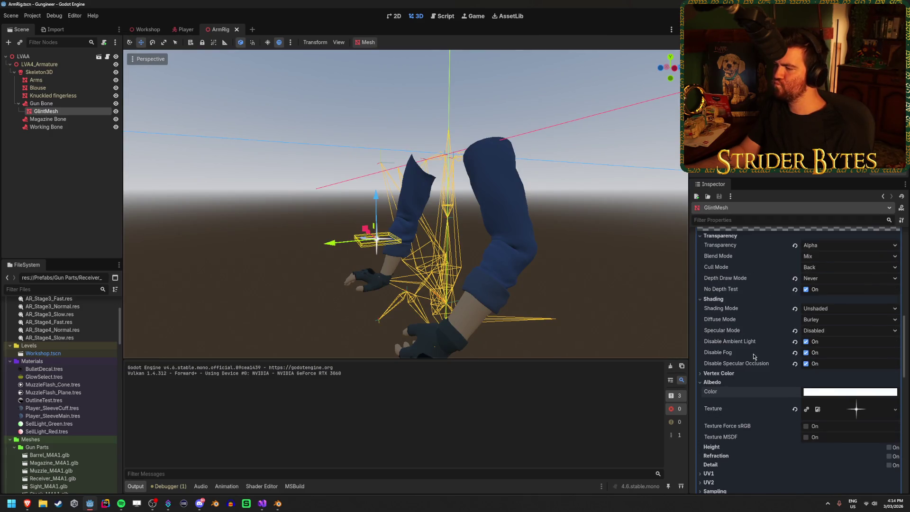
{"action": "left_click", "coordinate": [859, 418]}
{"action": "scroll", "coordinate": [859, 417], "scroll_direction": "down", "scroll_amount": 3}
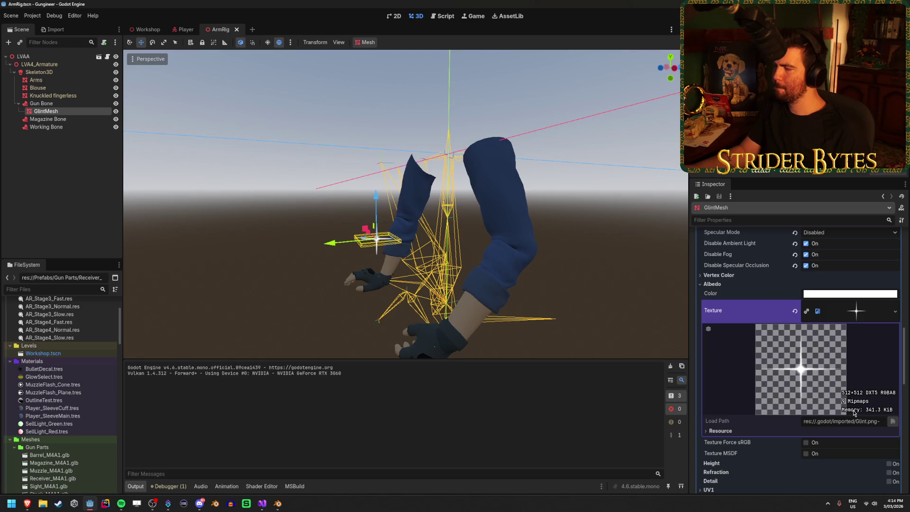
{"action": "scroll", "coordinate": [855, 413], "scroll_direction": "up", "scroll_amount": 1}
{"action": "left_click", "coordinate": [794, 345]}
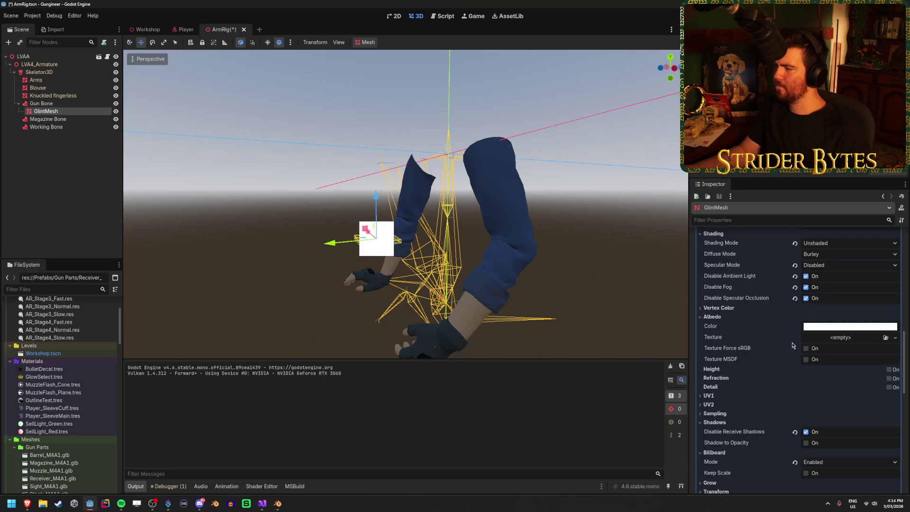
{"action": "key", "text": "F5"}
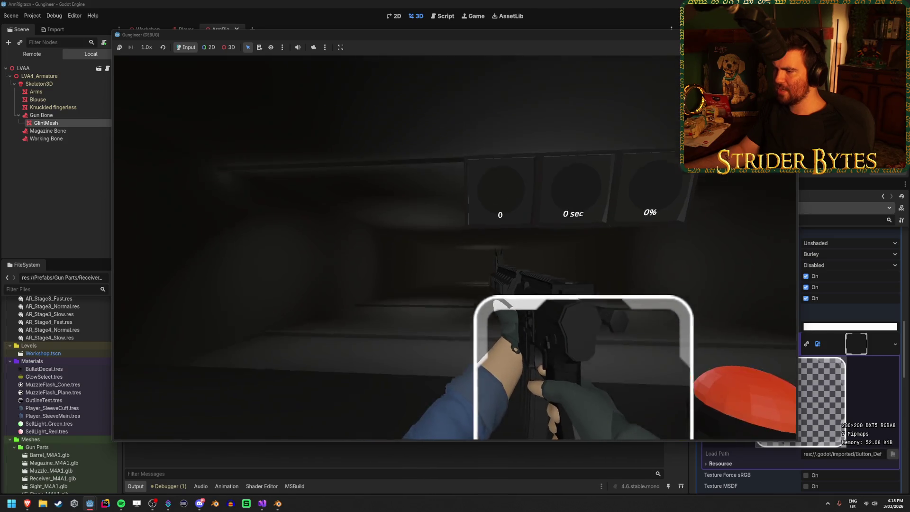
{"action": "key", "text": "F8"}
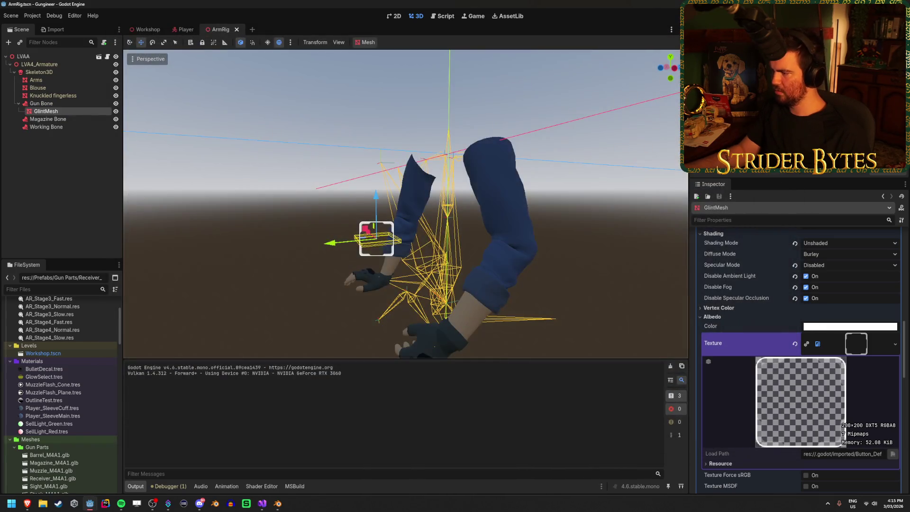
Raise the glint albedo colour above white and check it on the equipped rifle in-game.
{"action": "scroll", "coordinate": [843, 389], "scroll_direction": "down", "scroll_amount": 2}
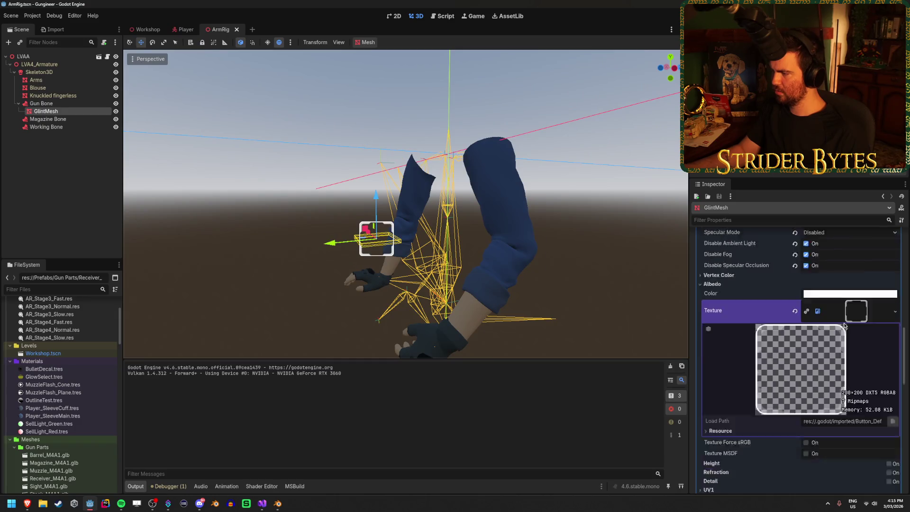
{"action": "left_click", "coordinate": [843, 295]}
{"action": "key", "text": "Return"}
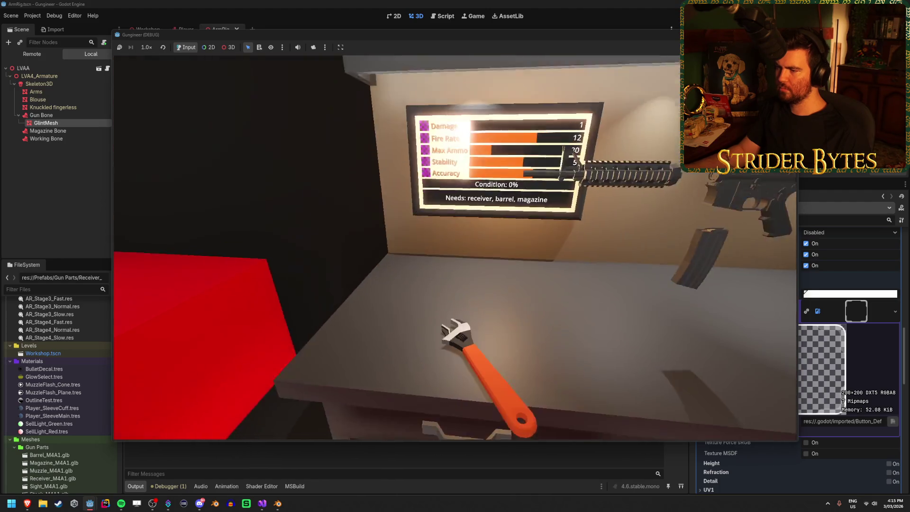
{"action": "key", "text": "e"}
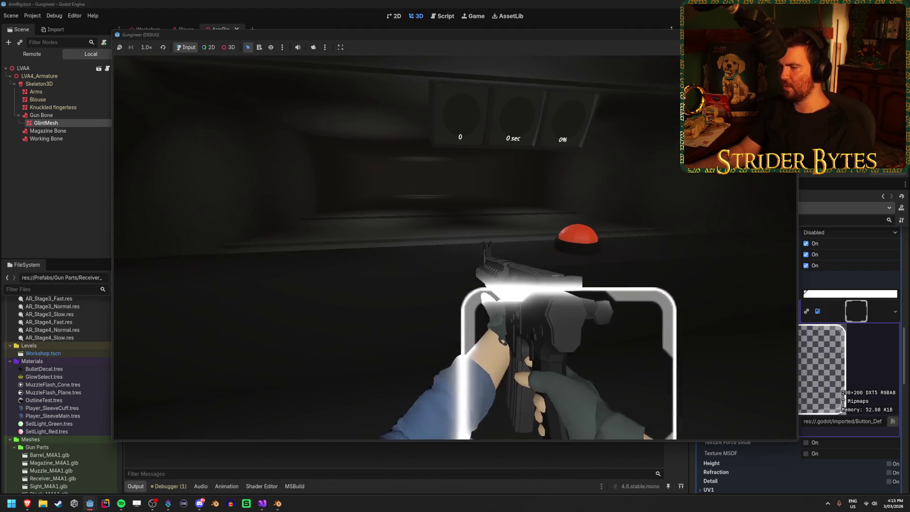
{"action": "key", "text": "F8"}
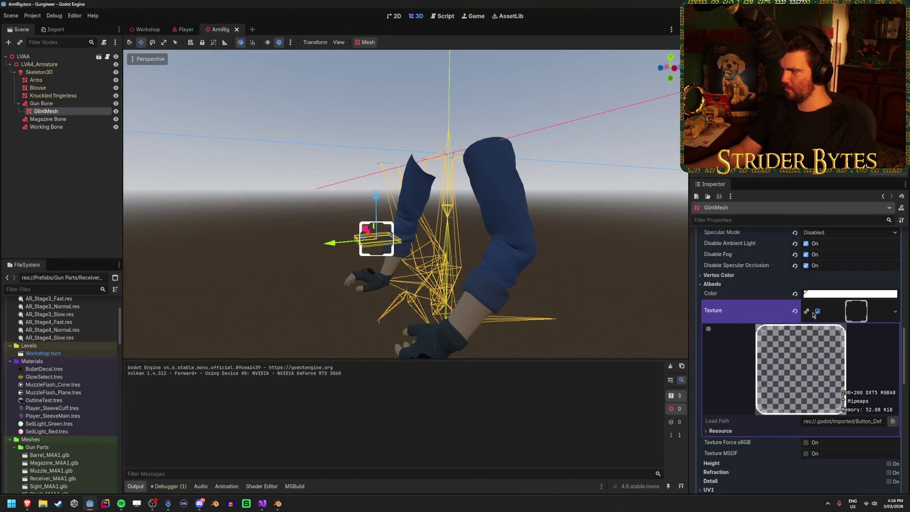
Replace the glint albedo texture with DefaultParticle.png and view it on the rifle in-game.
{"action": "left_click", "coordinate": [814, 314]}
{"action": "left_click", "coordinate": [886, 307]}
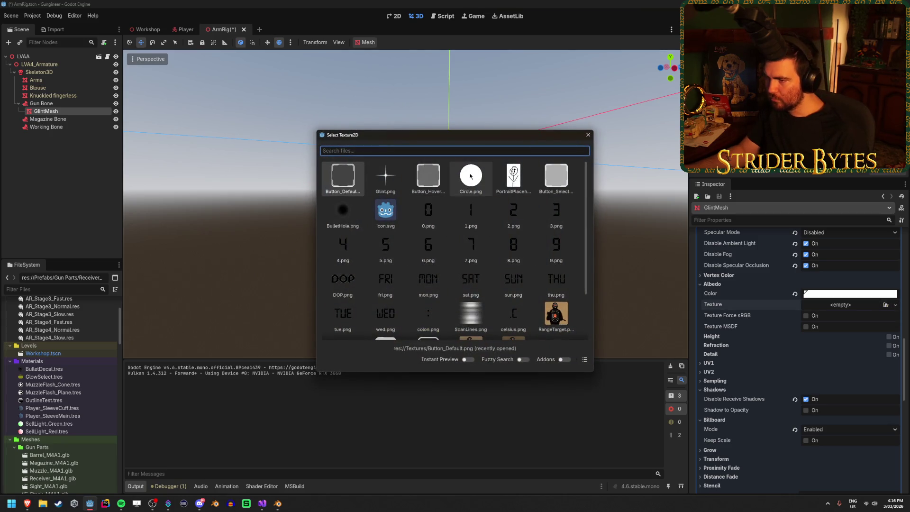
{"action": "scroll", "coordinate": [471, 176], "scroll_direction": "down", "scroll_amount": 1}
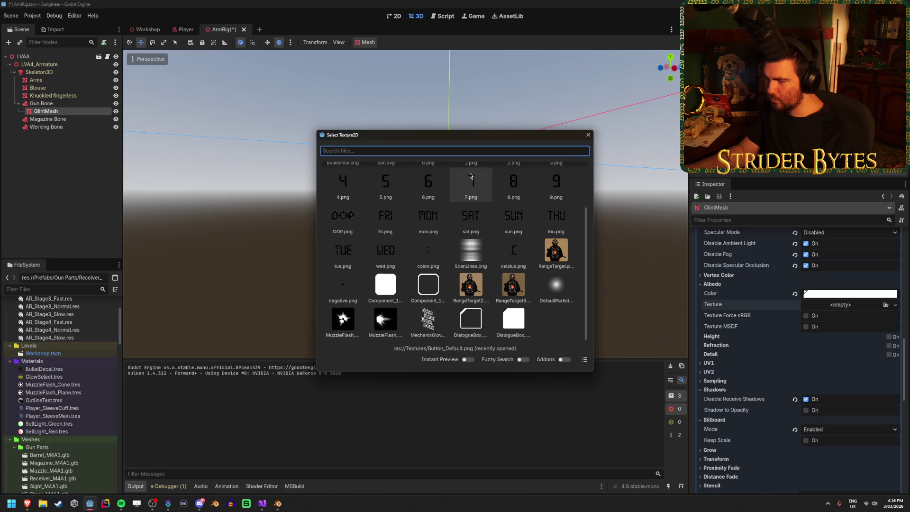
{"action": "left_click", "coordinate": [558, 286]}
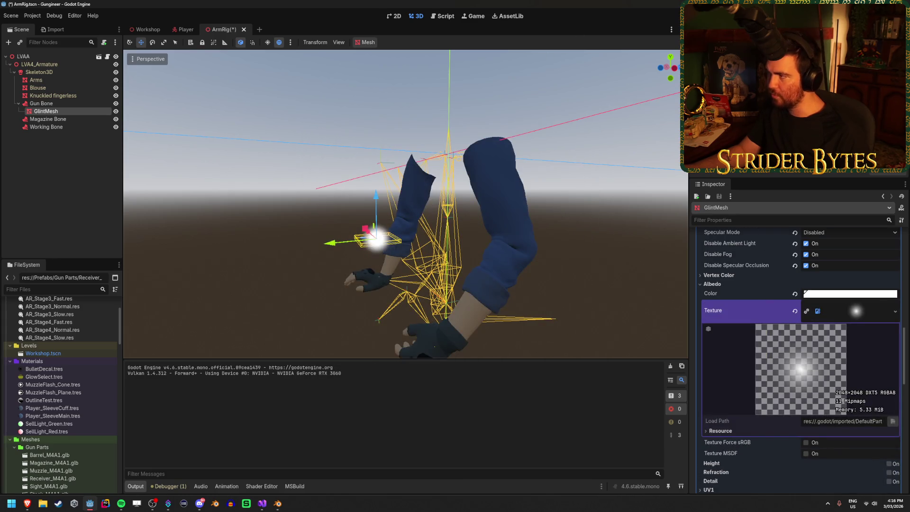
{"action": "key", "text": "F5"}
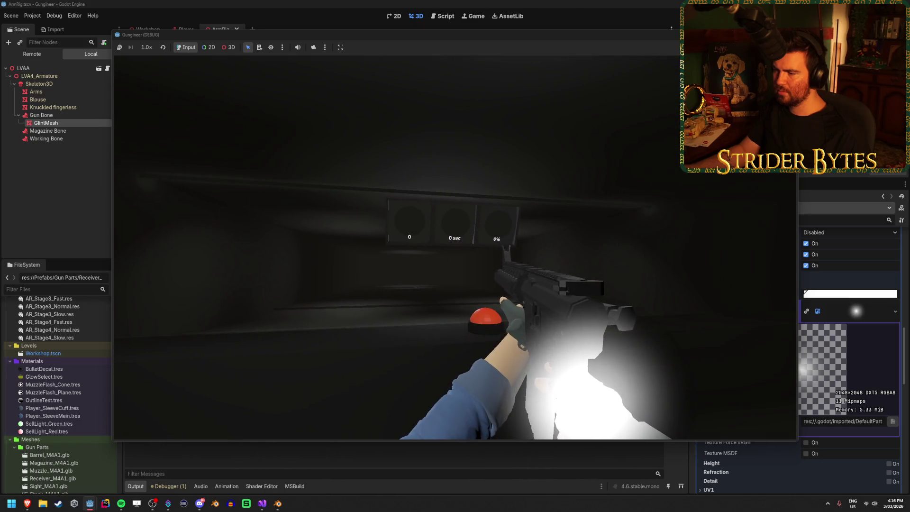
{"action": "key", "text": "F8"}
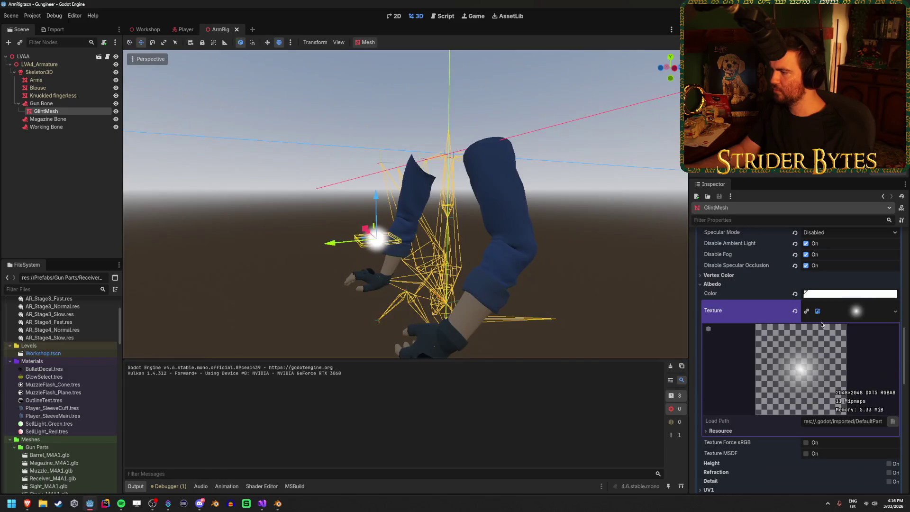
Switch the glint albedo texture to ScanLines.png and recheck it in another run.
{"action": "left_click", "coordinate": [796, 312]}
{"action": "left_click", "coordinate": [885, 304]}
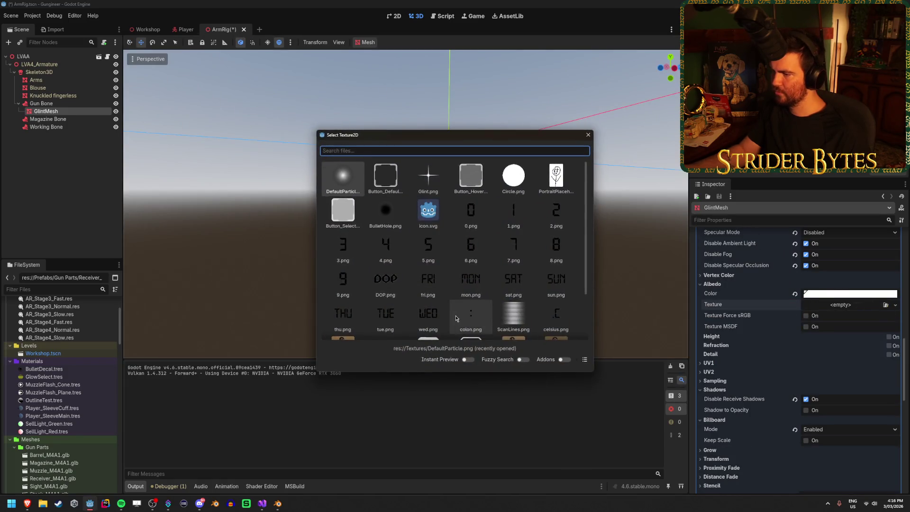
{"action": "scroll", "coordinate": [462, 318], "scroll_direction": "down", "scroll_amount": 2}
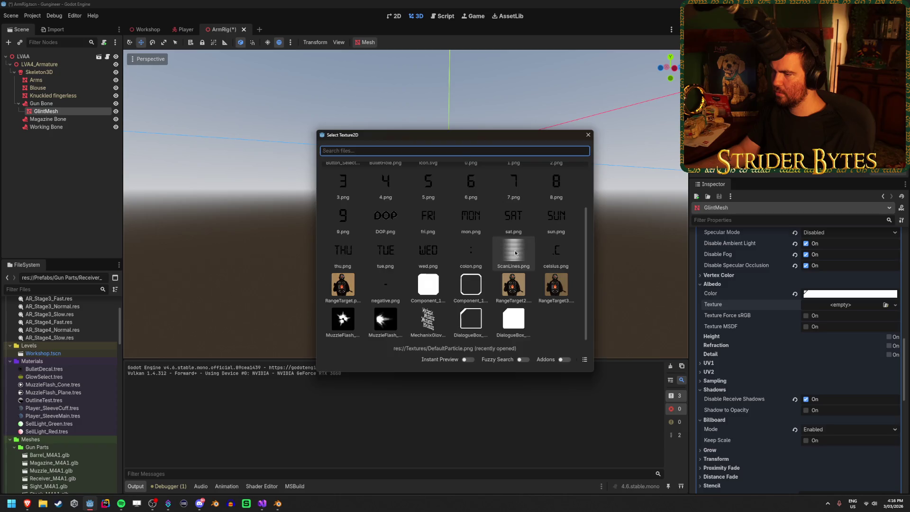
{"action": "double_click", "coordinate": [516, 253]}
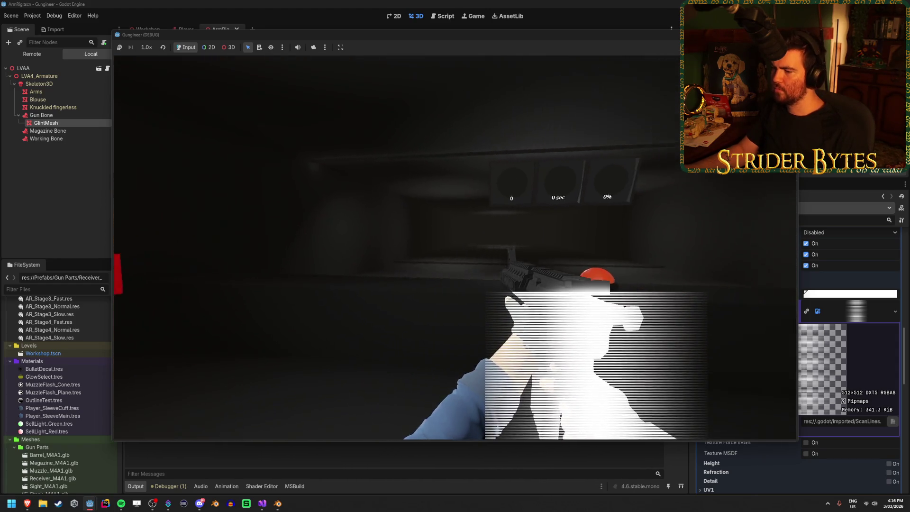
{"action": "key", "text": "F8"}
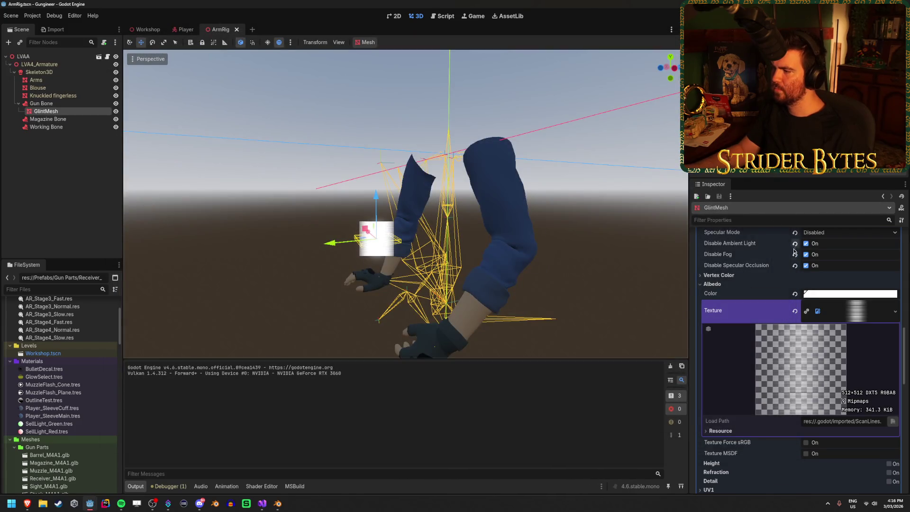
Orbit the view beneath the arms to inspect the glint, then stop the running game.
{"action": "left_click_drag", "start_coordinate": [649, 94], "coordinate": [560, 142]}
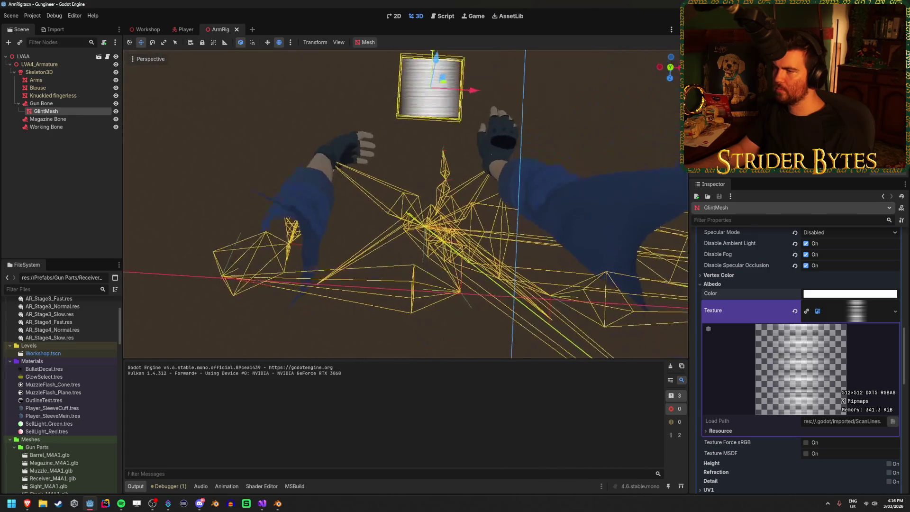
{"action": "left_click_drag", "start_coordinate": [458, 222], "coordinate": [458, 223]}
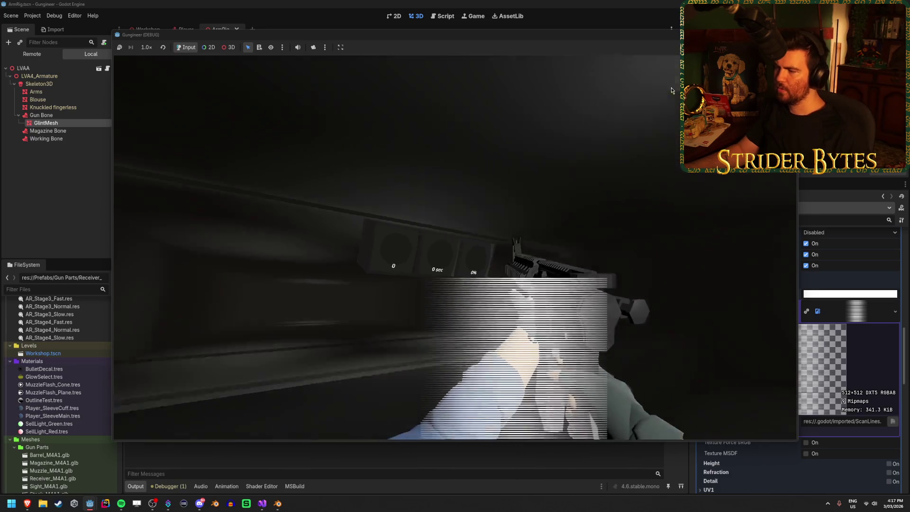
{"action": "key", "text": "F8"}
Load Glint.png as the GlintMesh albedo texture, save, and test it in-game.
{"action": "left_click", "coordinate": [886, 305]}
{"action": "double_click", "coordinate": [470, 174]}
{"action": "key", "text": "ctrl+s"}
{"action": "key", "text": "F5"}
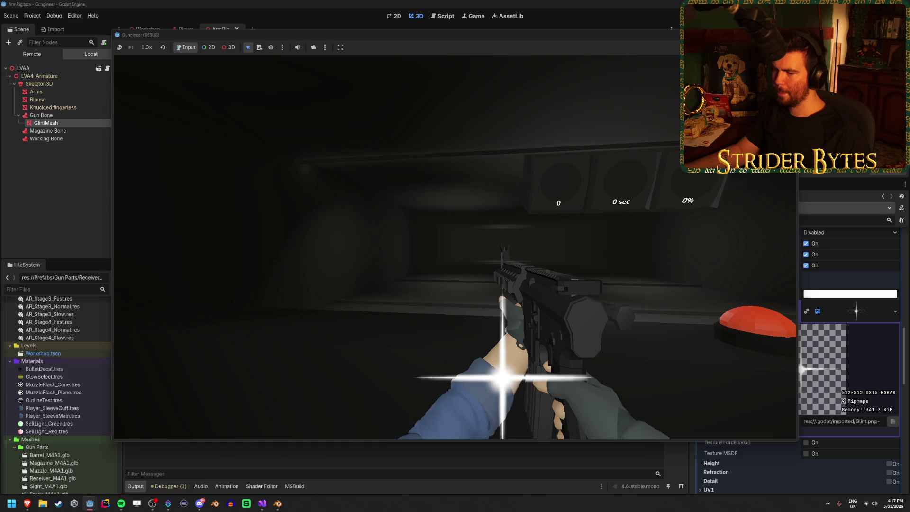
{"action": "key", "text": "F8"}
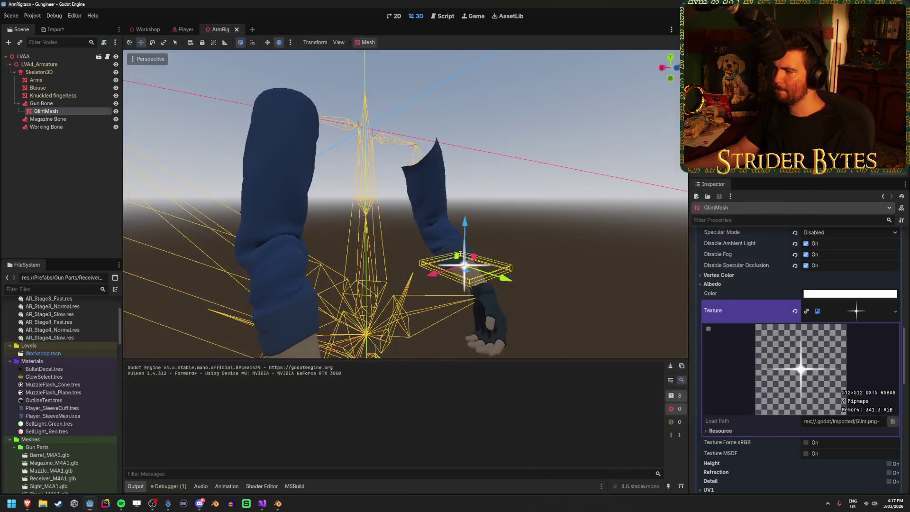
Collapse the Glint.png texture preview in the GlintMesh material inspector.
{"action": "scroll", "coordinate": [751, 251], "scroll_direction": "down", "scroll_amount": 1}
{"action": "scroll", "coordinate": [751, 251], "scroll_direction": "down", "scroll_amount": 1}
{"action": "scroll", "coordinate": [736, 263], "scroll_direction": "up", "scroll_amount": 2}
{"action": "left_click", "coordinate": [856, 310]}
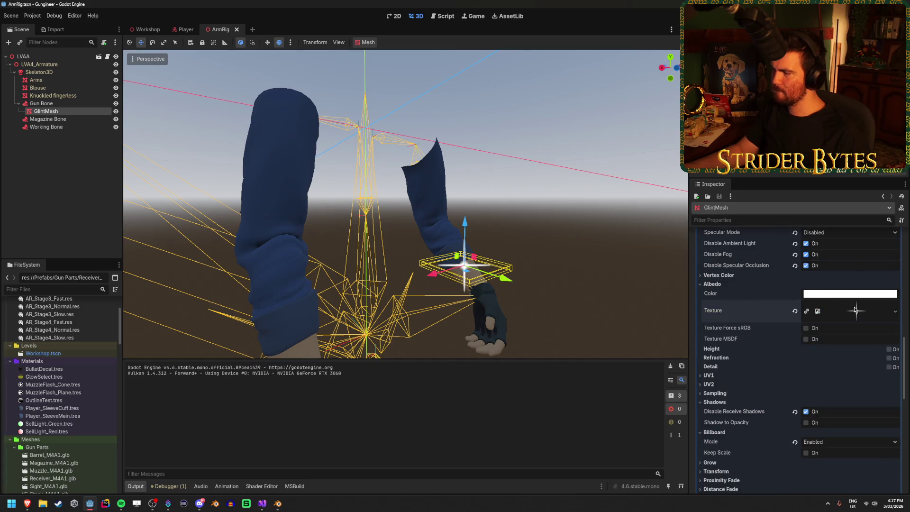
{"action": "scroll", "coordinate": [850, 302], "scroll_direction": "down", "scroll_amount": 3}
{"action": "scroll", "coordinate": [829, 291], "scroll_direction": "down", "scroll_amount": 5}
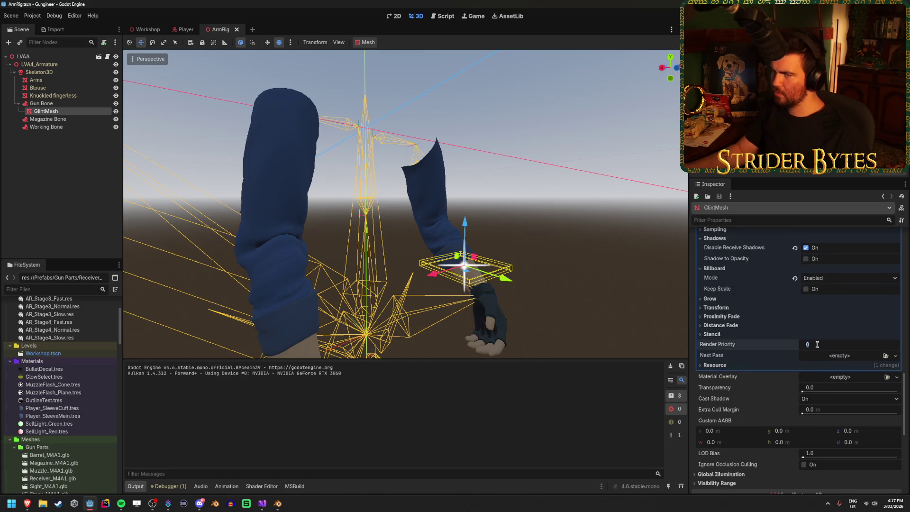
Inspect the Magazine Bone, Gun Bone and Blouse nodes, including Blouse geometry and material overrides.
{"action": "left_click", "coordinate": [61, 137]}
{"action": "left_click", "coordinate": [65, 119]}
{"action": "left_click", "coordinate": [66, 104]}
{"action": "left_click", "coordinate": [67, 89]}
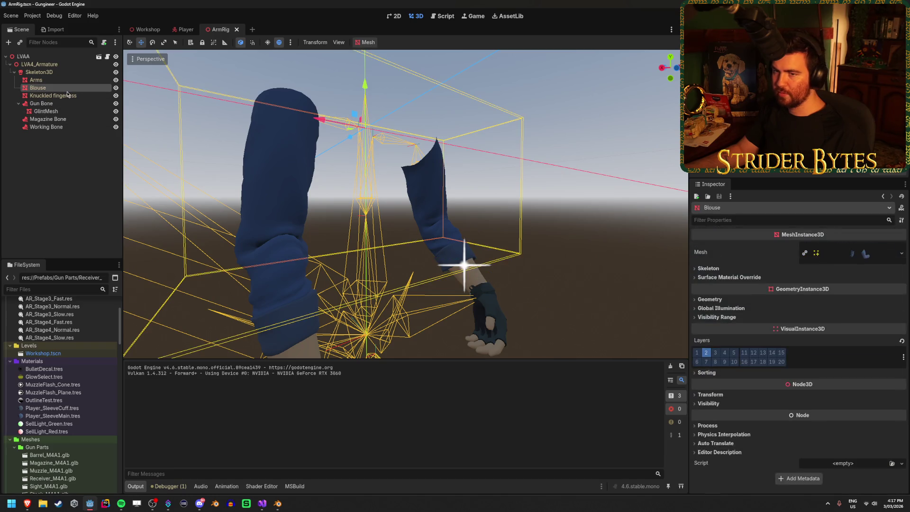
{"action": "left_click", "coordinate": [711, 299]}
{"action": "left_click", "coordinate": [710, 299]}
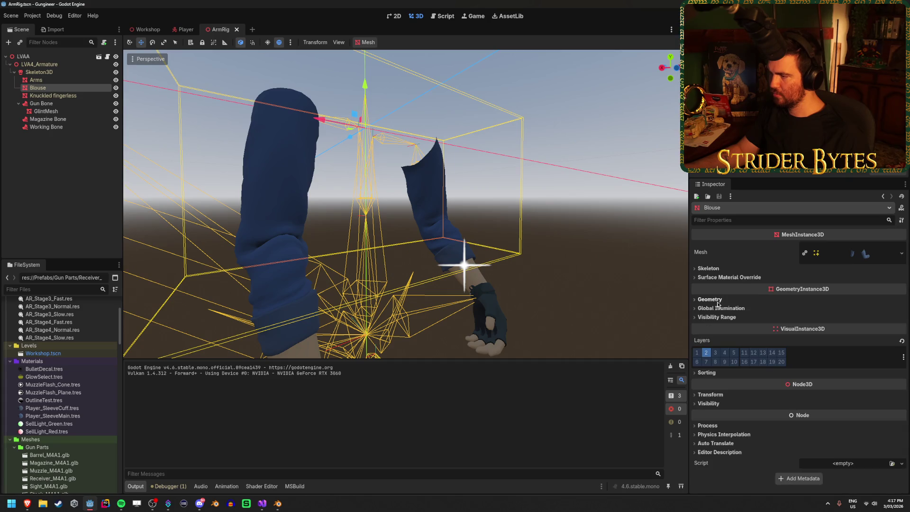
{"action": "left_click", "coordinate": [733, 300]}
{"action": "left_click", "coordinate": [732, 299]}
{"action": "double_click", "coordinate": [733, 299]}
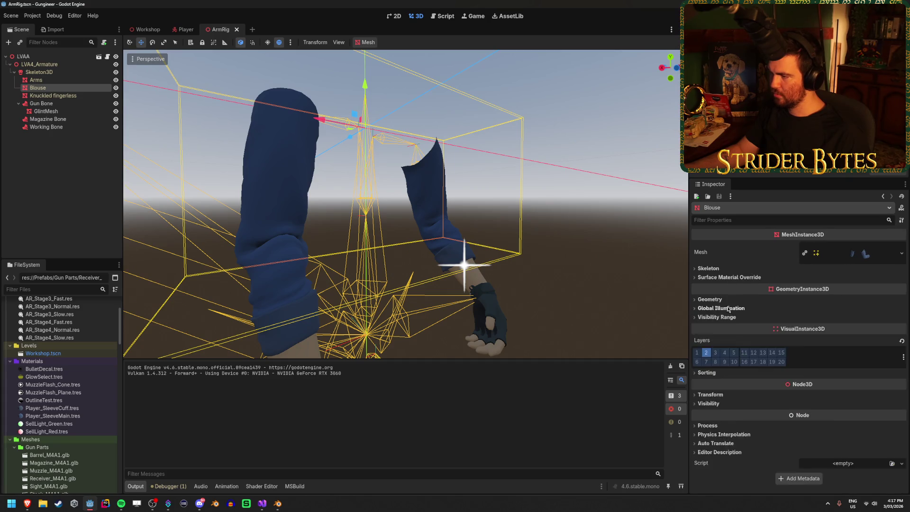
{"action": "left_click", "coordinate": [733, 299]}
{"action": "left_click", "coordinate": [717, 300]}
{"action": "left_click", "coordinate": [729, 278]}
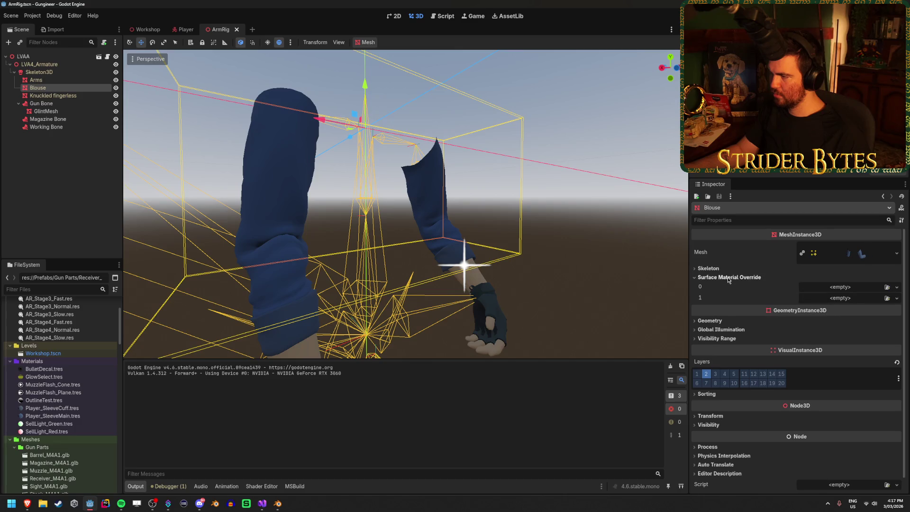
{"action": "left_click", "coordinate": [729, 278]}
Reselect GlintMesh, then run the game to check the glint flare and stop it.
{"action": "left_click", "coordinate": [66, 111]}
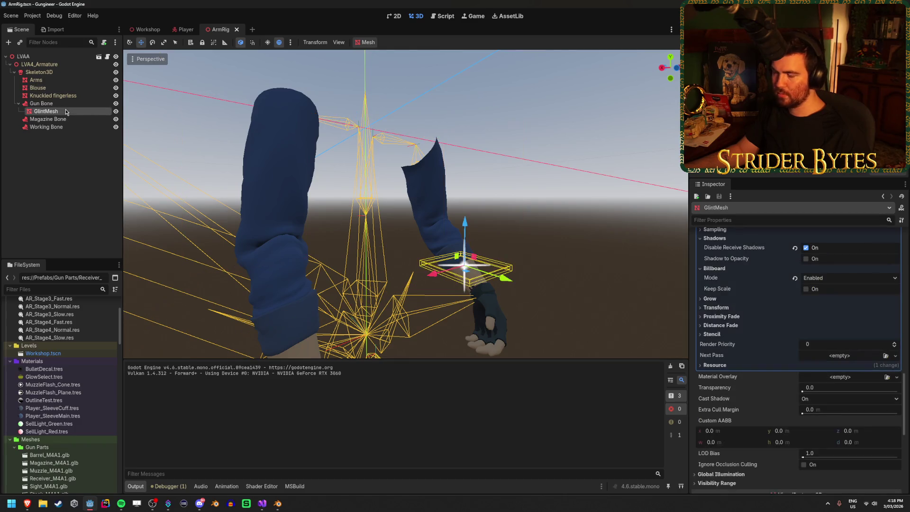
{"action": "scroll", "coordinate": [771, 394], "scroll_direction": "down", "scroll_amount": 5}
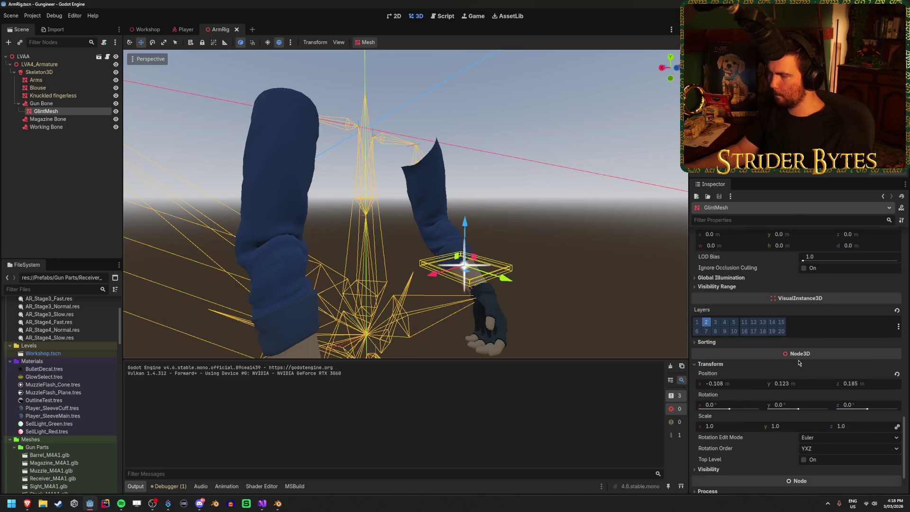
{"action": "scroll", "coordinate": [749, 389], "scroll_direction": "up", "scroll_amount": 3}
{"action": "scroll", "coordinate": [750, 389], "scroll_direction": "up", "scroll_amount": 2}
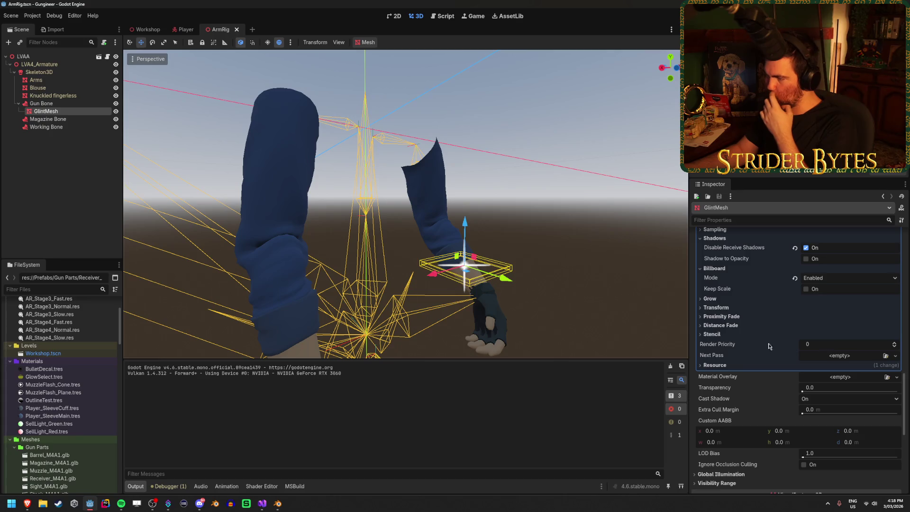
{"action": "mouse_move", "coordinate": [717, 347]}
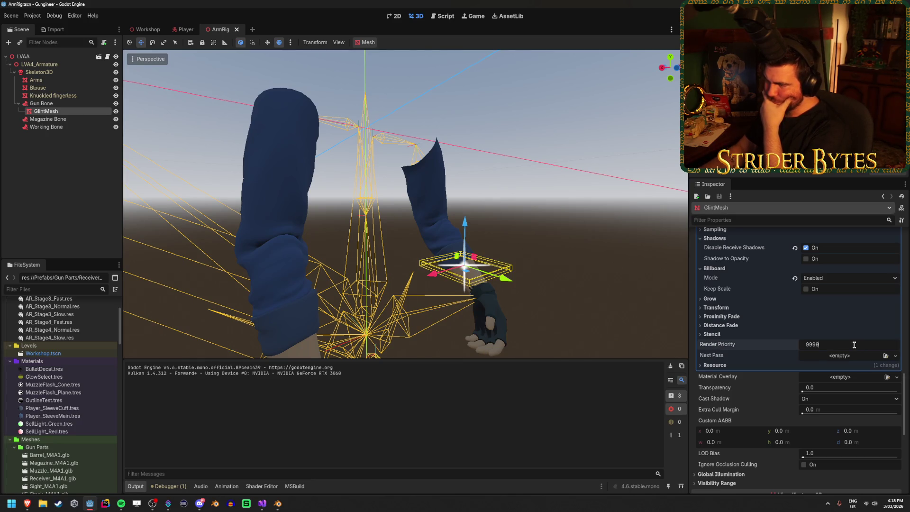
{"action": "key", "text": "F5"}
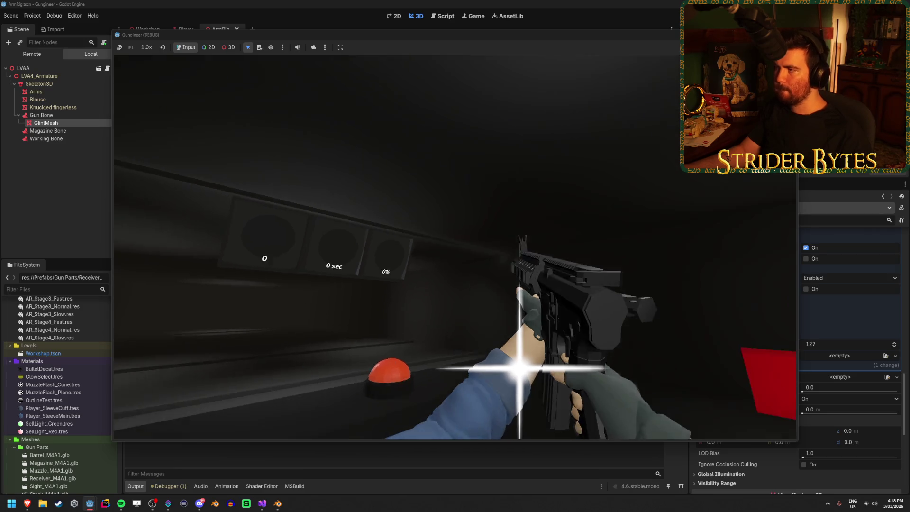
{"action": "key", "text": "F8"}
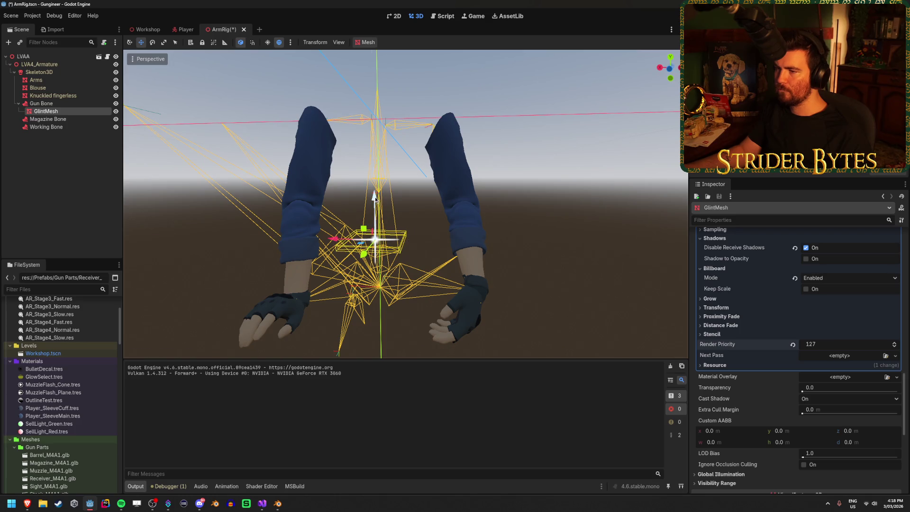
Raise GlintMesh along Y above the gun, save ArmRig, and test-fire the rifle in-game.
{"action": "left_click_drag", "start_coordinate": [375, 198], "coordinate": [375, 153]}
{"action": "key", "text": "ctrl+s"}
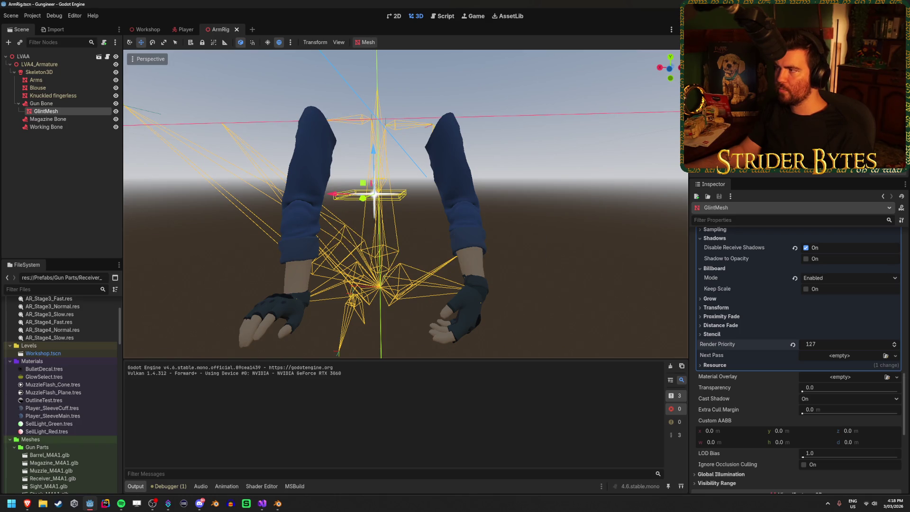
{"action": "key", "text": "F5"}
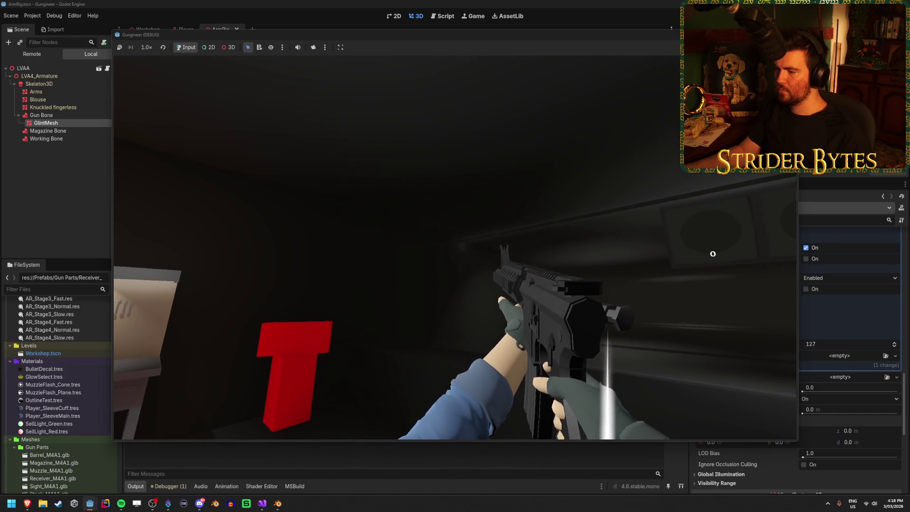
{"action": "left_click", "coordinate": [717, 251]}
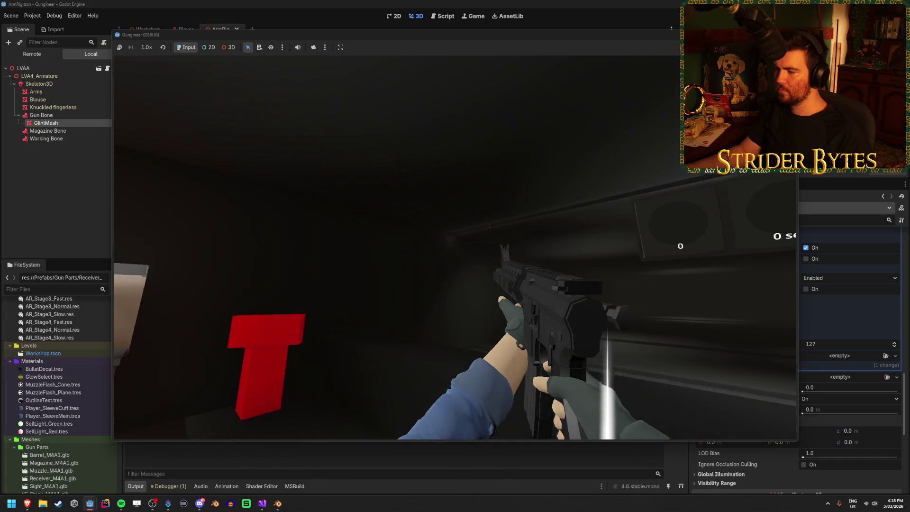
{"action": "key", "text": "F8"}
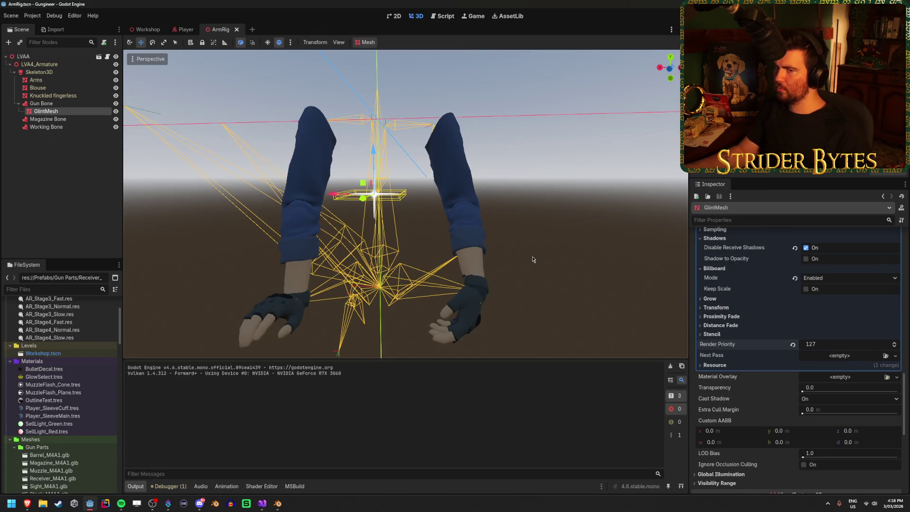
Hide the Knuckled fingerless, Blouse and Arms meshes.
{"action": "left_click", "coordinate": [80, 145]}
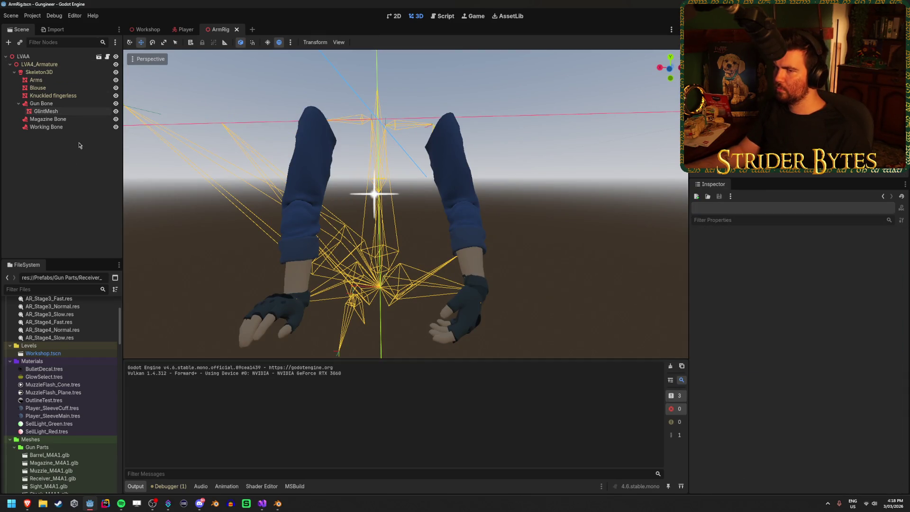
{"action": "left_click", "coordinate": [116, 95]}
{"action": "left_click", "coordinate": [116, 87]}
{"action": "left_click", "coordinate": [115, 80]}
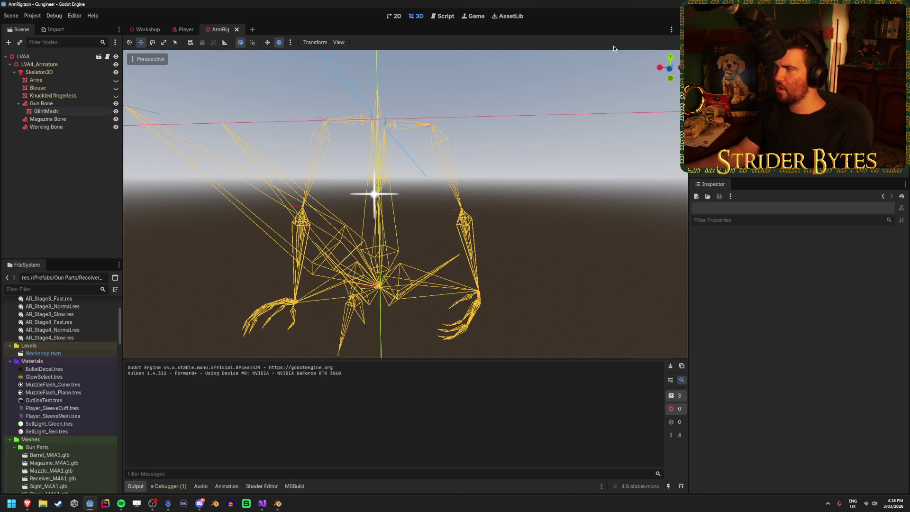
Nudge GlintMesh left along X, test it in-game, then unhide the gloves mesh.
{"action": "left_click", "coordinate": [77, 110]}
{"action": "mouse_move", "coordinate": [220, 150]}
{"action": "left_mouse_down"}
{"action": "mouse_move", "coordinate": [404, 216]}
{"action": "mouse_move", "coordinate": [397, 263]}
{"action": "left_mouse_up"}
{"action": "left_click_drag", "start_coordinate": [354, 290], "coordinate": [347, 289]}
{"action": "key", "text": "F5"}
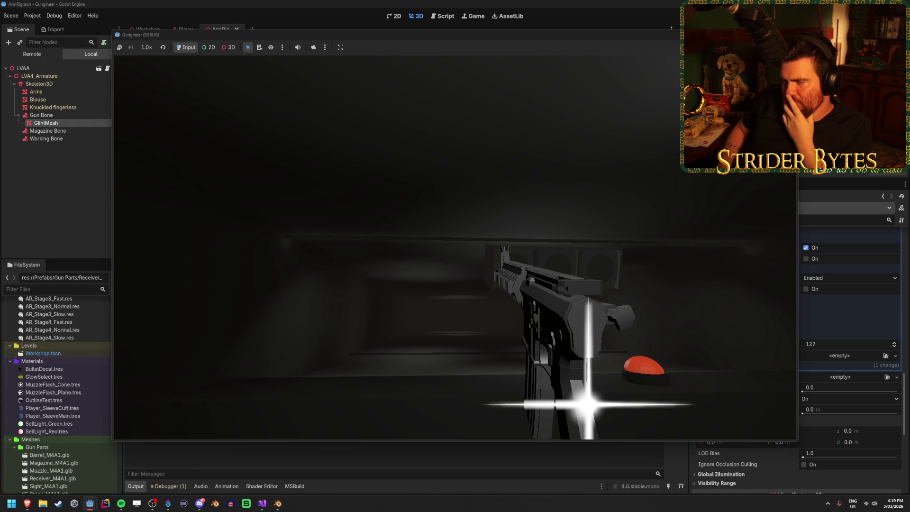
{"action": "mouse_move", "coordinate": [455, 256]}
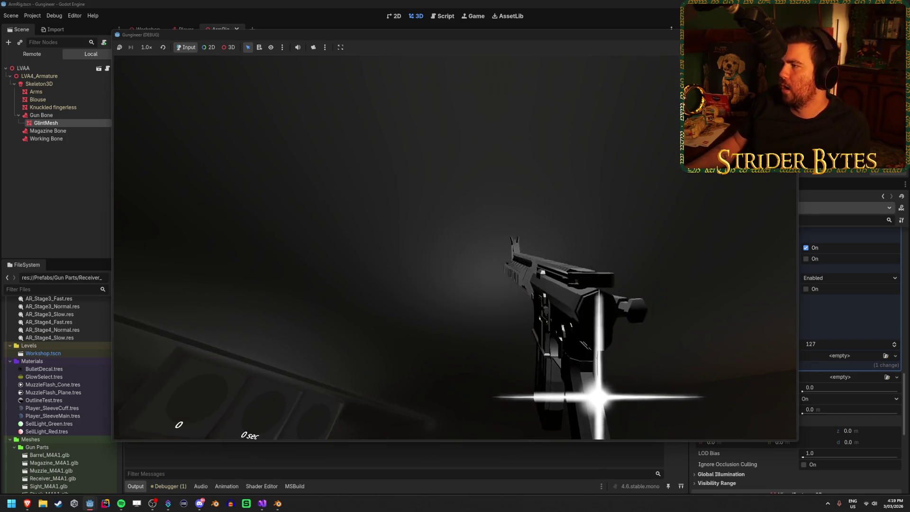
{"action": "key", "text": "F8"}
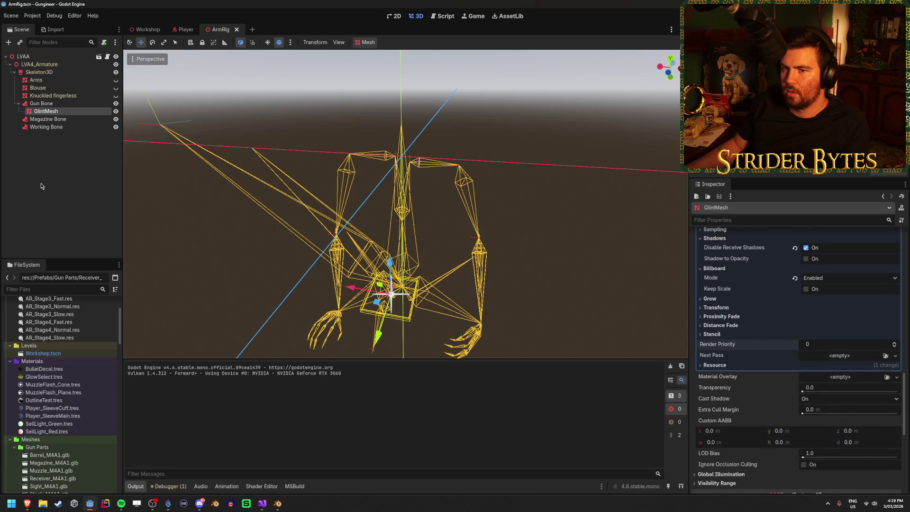
{"action": "left_click", "coordinate": [115, 95]}
Unhide the Blouse and Arms meshes, turn off Gun Camera environment Glow, save, and test in-game.
{"action": "left_click", "coordinate": [116, 87]}
{"action": "left_click", "coordinate": [116, 80]}
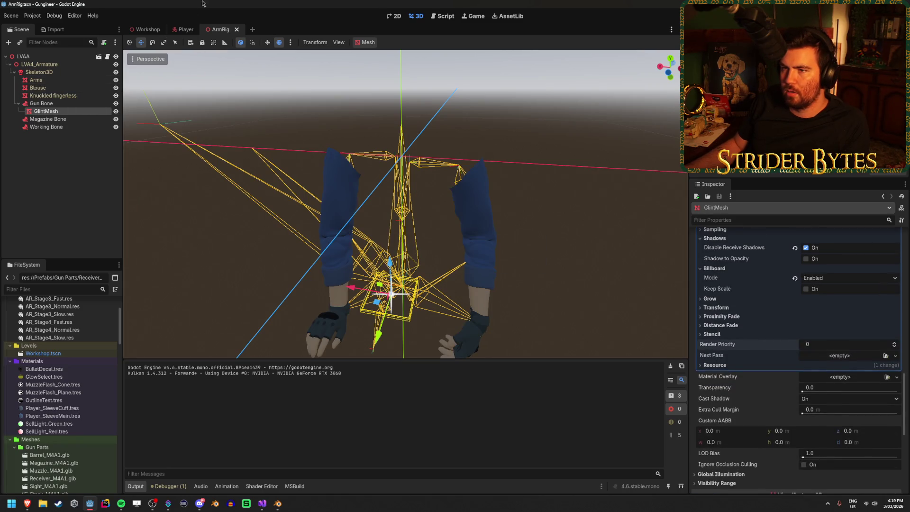
{"action": "left_click", "coordinate": [185, 29]}
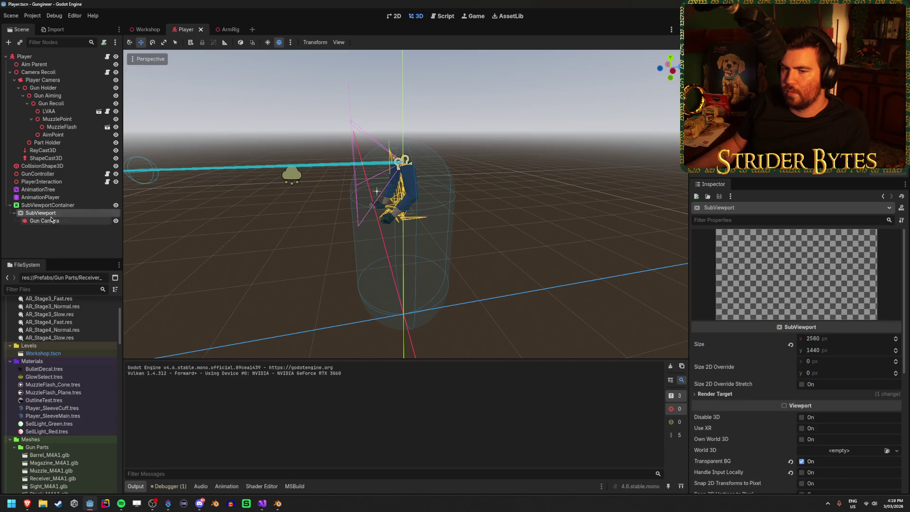
{"action": "scroll", "coordinate": [765, 320], "scroll_direction": "down", "scroll_amount": 3}
{"action": "left_click", "coordinate": [848, 284]}
{"action": "scroll", "coordinate": [841, 338], "scroll_direction": "down", "scroll_amount": 5}
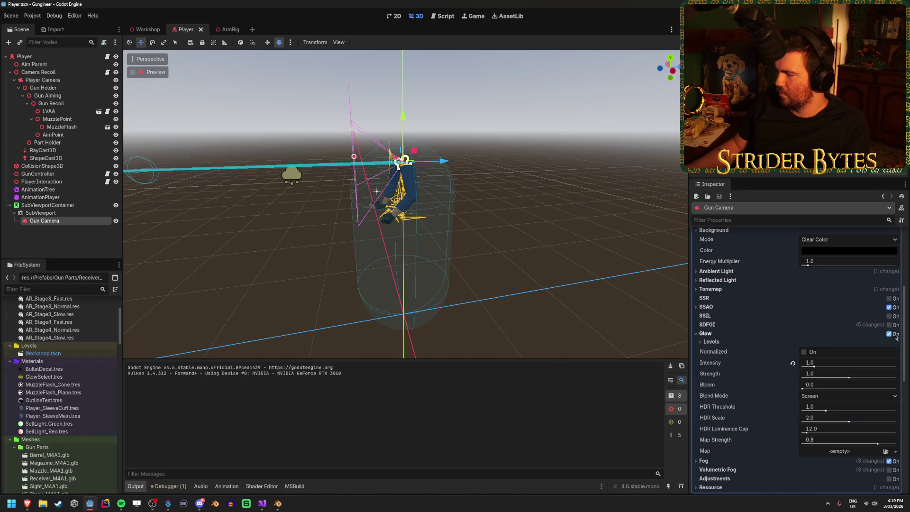
{"action": "left_click", "coordinate": [890, 335]}
{"action": "key", "text": "ctrl+s"}
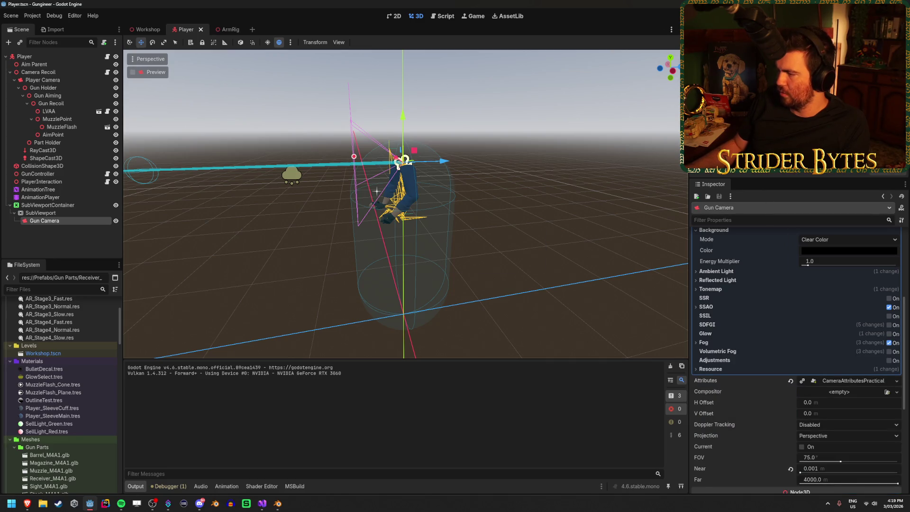
{"action": "key", "text": "F5"}
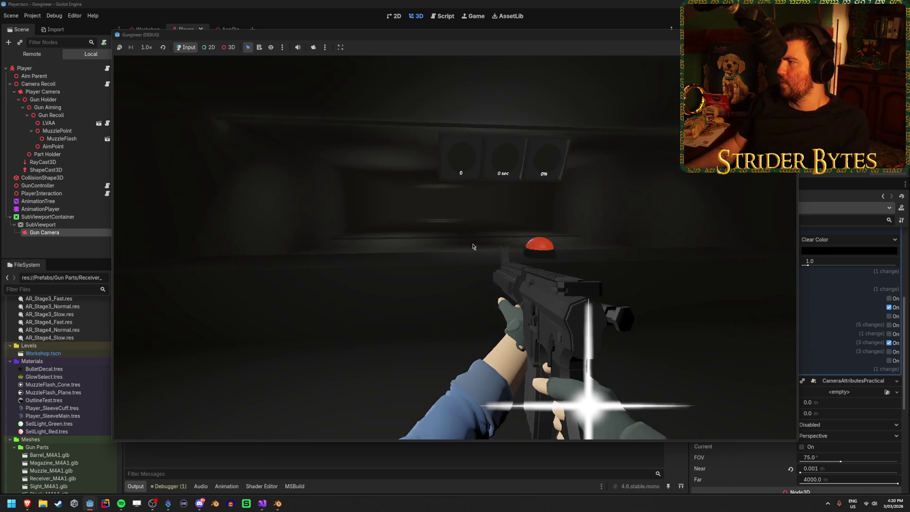
{"action": "key", "text": "F8"}
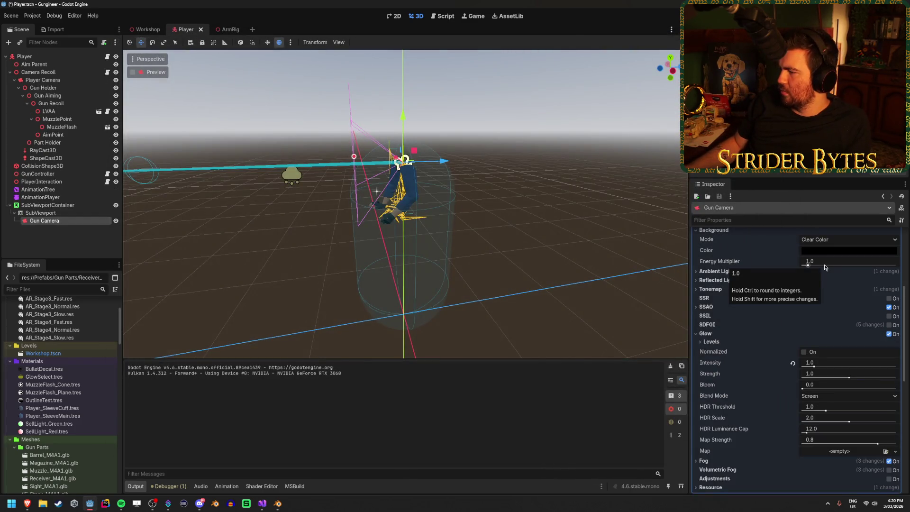
Set the GlintMesh material Blend Mode to Premultiplied Alpha and test it in-game.
{"action": "left_click", "coordinate": [227, 29]}
{"action": "scroll", "coordinate": [840, 349], "scroll_direction": "up", "scroll_amount": 15}
{"action": "left_click", "coordinate": [835, 355]}
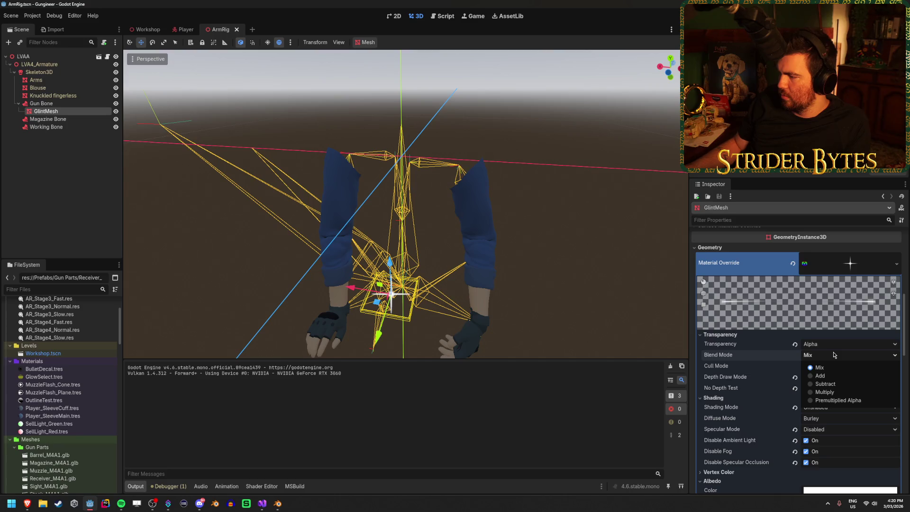
{"action": "left_click", "coordinate": [838, 401]}
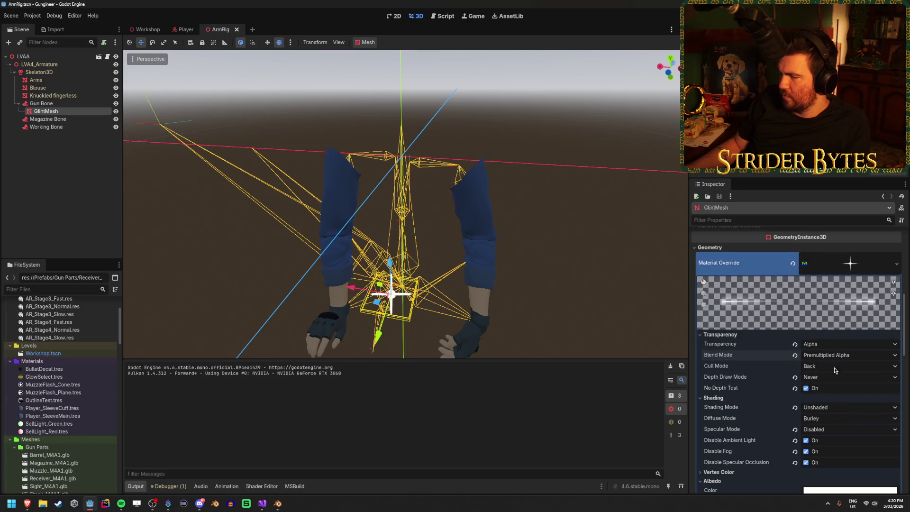
{"action": "key", "text": "F5"}
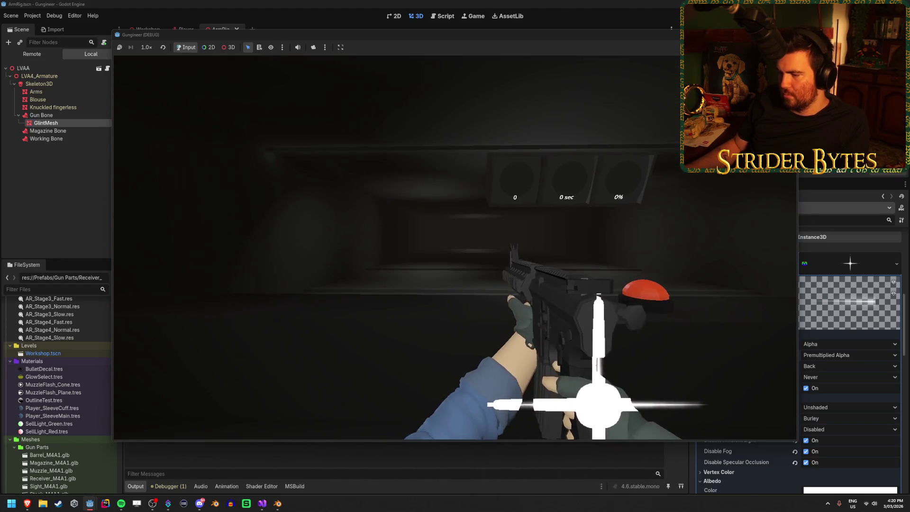
{"action": "key", "text": "F8"}
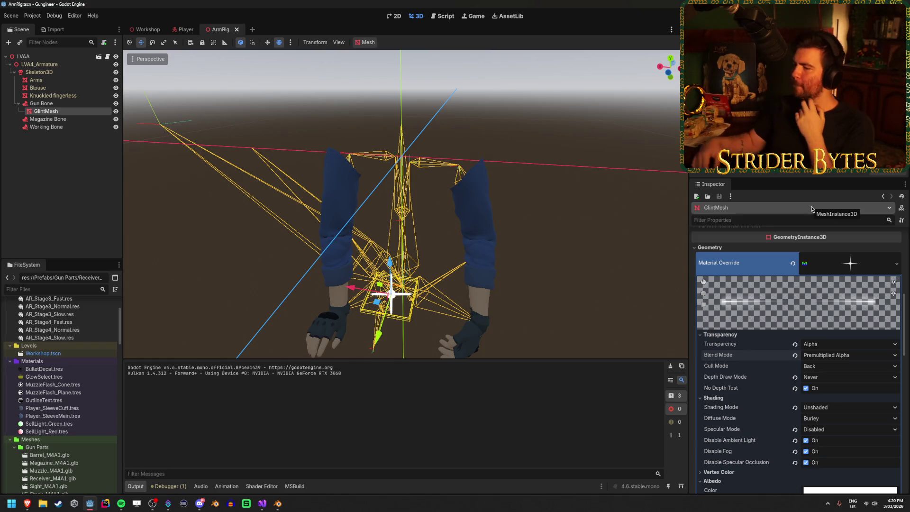
Enable render layer 1 on GlintMesh and run the game again to check the glint.
{"action": "scroll", "coordinate": [772, 421], "scroll_direction": "down", "scroll_amount": 5}
{"action": "scroll", "coordinate": [772, 420], "scroll_direction": "down", "scroll_amount": 15}
{"action": "scroll", "coordinate": [763, 389], "scroll_direction": "down", "scroll_amount": 4}
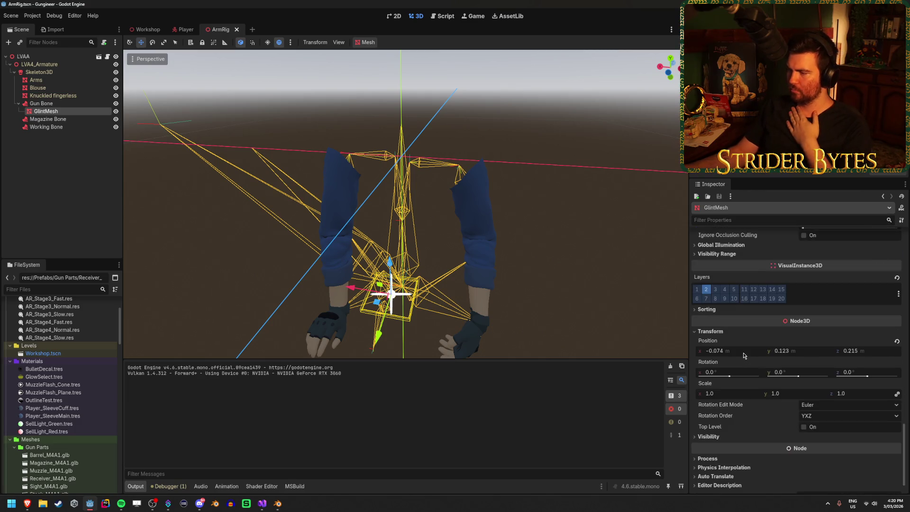
{"action": "left_click", "coordinate": [697, 289]}
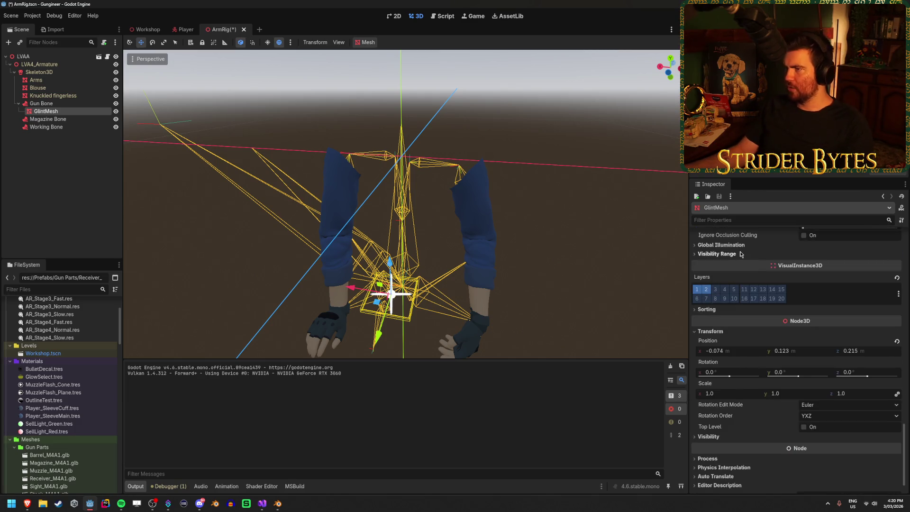
{"action": "key", "text": "F5"}
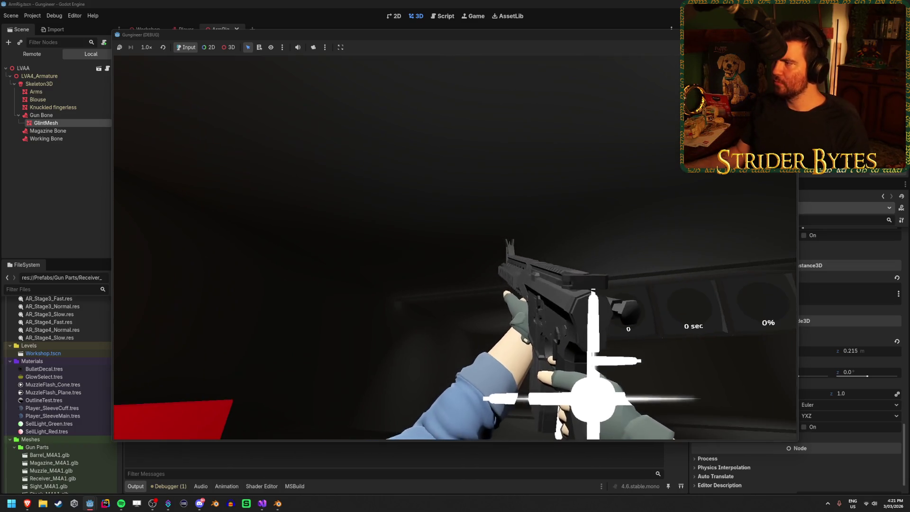
{"action": "key", "text": "F8"}
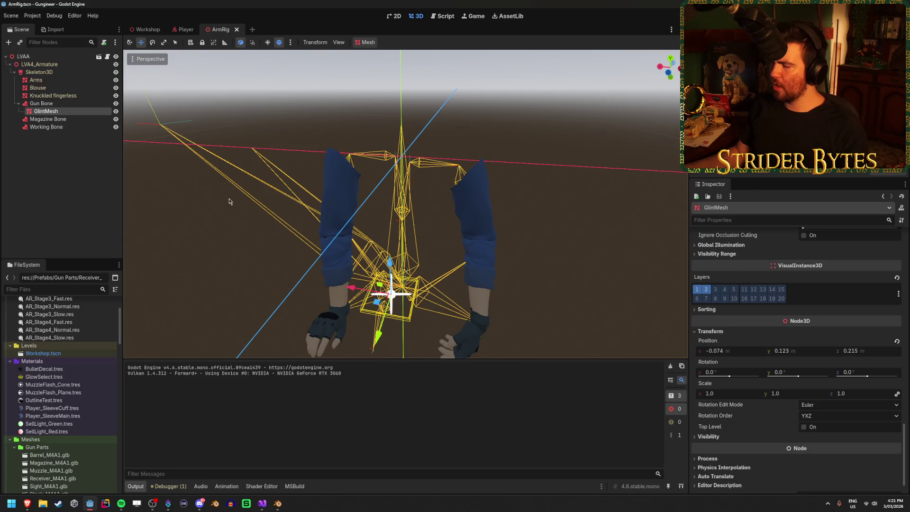
{"action": "left_click", "coordinate": [91, 206]}
Inspect the LVAA root node's transform and visibility settings.
{"action": "left_click", "coordinate": [24, 56]}
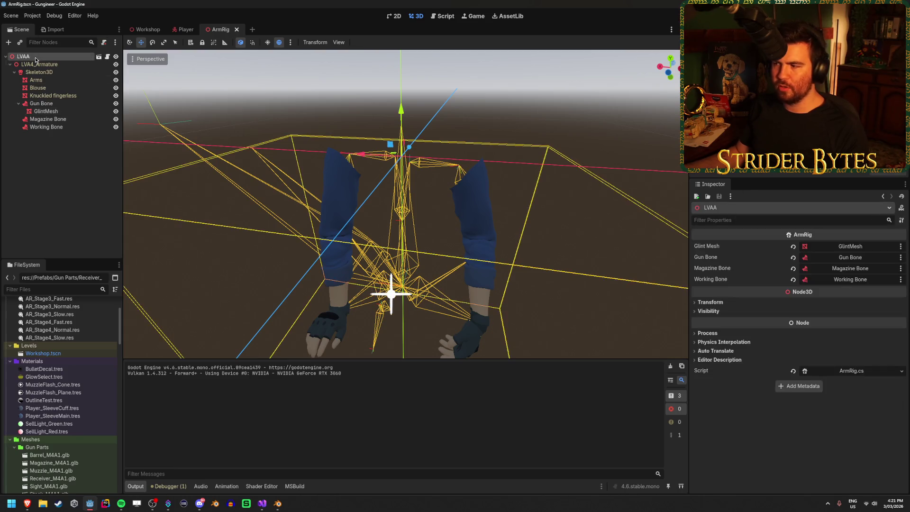
{"action": "left_click", "coordinate": [711, 303]}
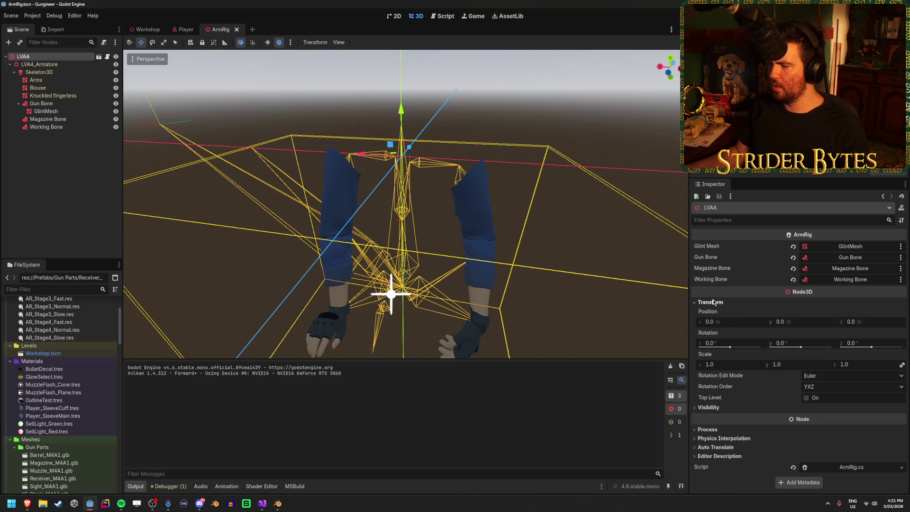
{"action": "left_click", "coordinate": [713, 302]}
{"action": "left_click", "coordinate": [709, 311]}
{"action": "left_click", "coordinate": [709, 311]}
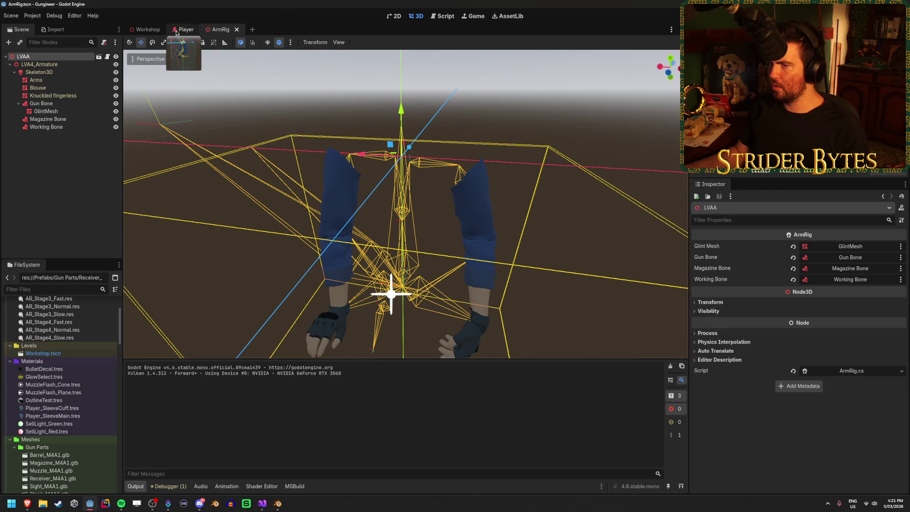
Toggle layer 2 in the Player Camera cull mask, save the Player scene, and run the game.
{"action": "left_click", "coordinate": [176, 32]}
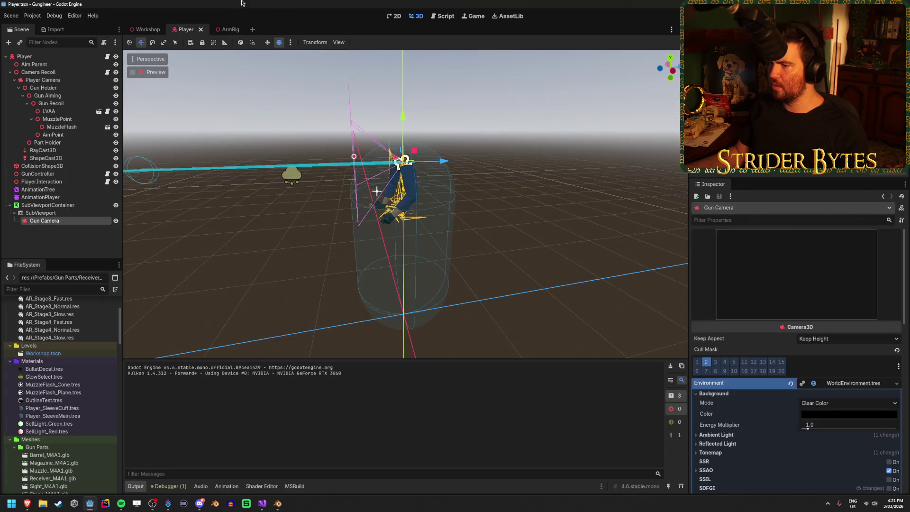
{"action": "left_click", "coordinate": [49, 81]}
{"action": "left_click", "coordinate": [707, 362]}
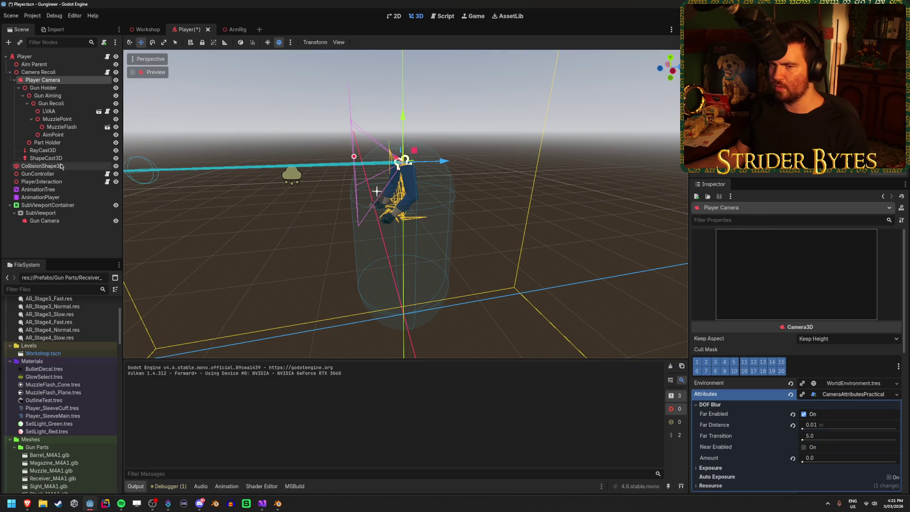
{"action": "left_click", "coordinate": [64, 222]}
{"action": "key", "text": "ctrl+s"}
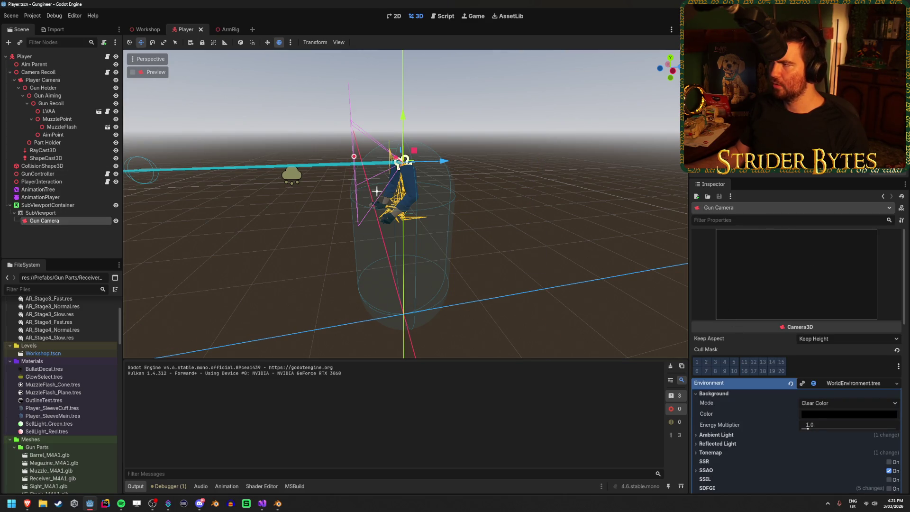
{"action": "key", "text": "F5"}
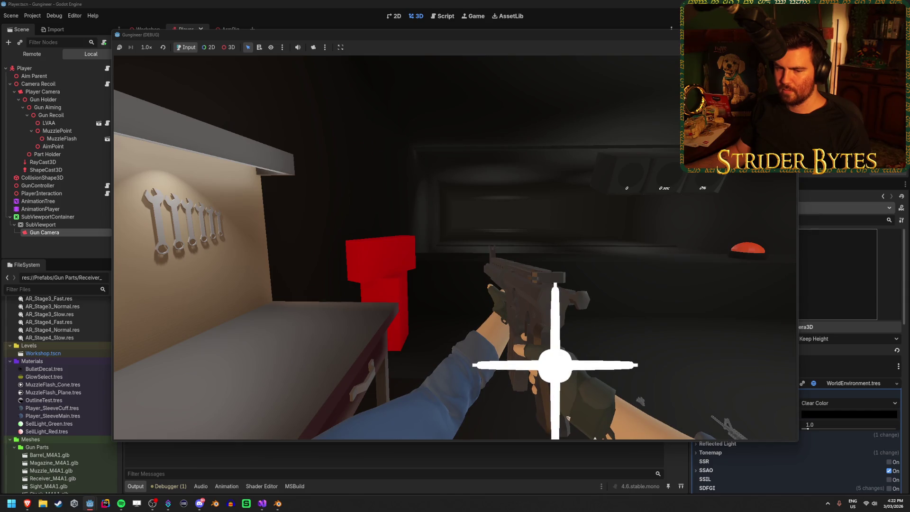
Turn the in-game view toward the workbench, then switch over to Blender.
{"action": "left_click_drag", "start_coordinate": [339, 38], "coordinate": [429, 34]}
{"action": "left_click", "coordinate": [44, 53]}
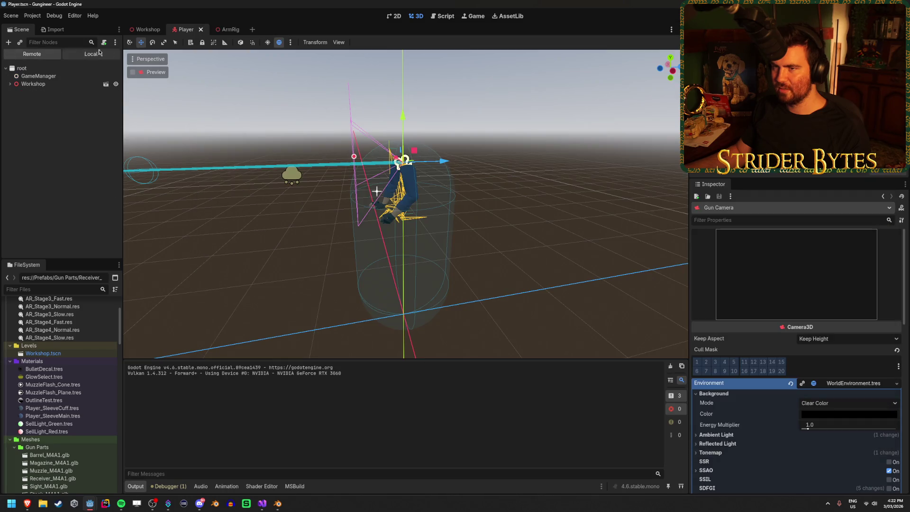
{"action": "key", "text": "alt+Tab"}
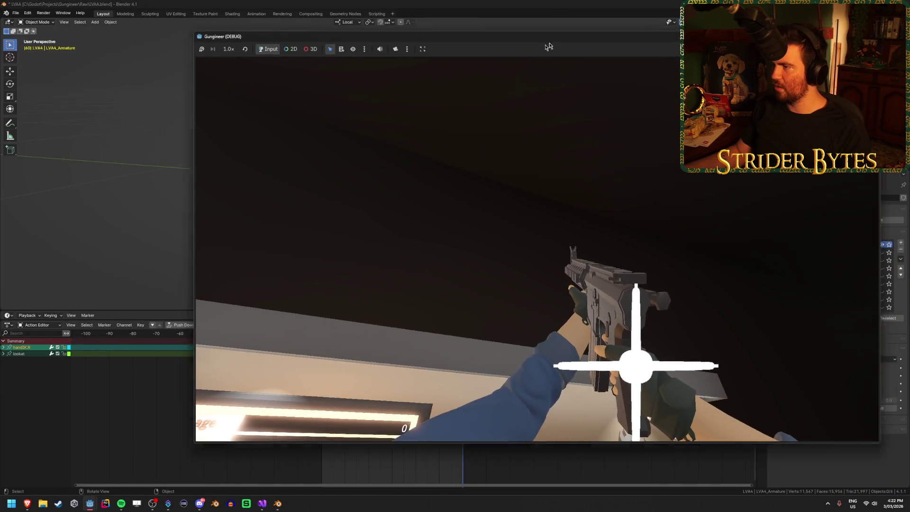
Shrink and close the game window, then view the arm rig through Blender's scene camera.
{"action": "left_click", "coordinate": [428, 453]}
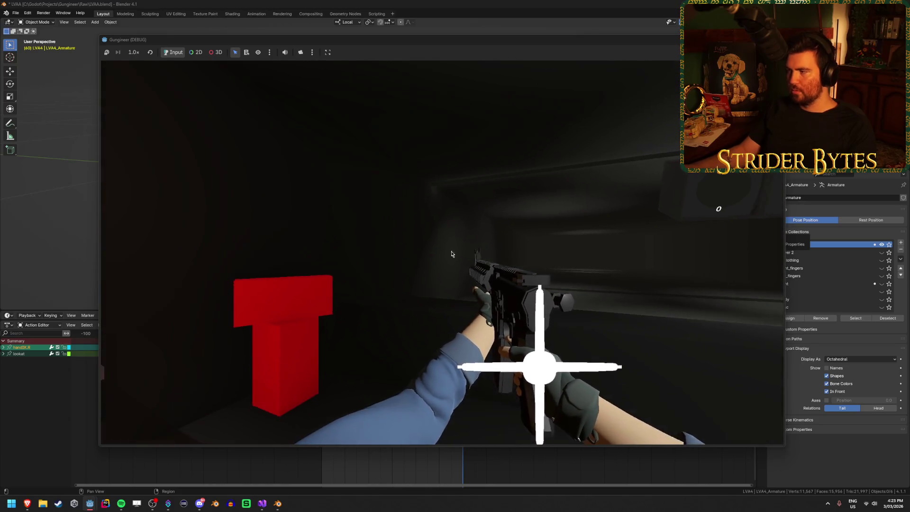
{"action": "mouse_move", "coordinate": [787, 204]}
{"action": "left_mouse_down"}
{"action": "mouse_move", "coordinate": [174, 217]}
{"action": "mouse_move", "coordinate": [683, 219]}
{"action": "left_mouse_up"}
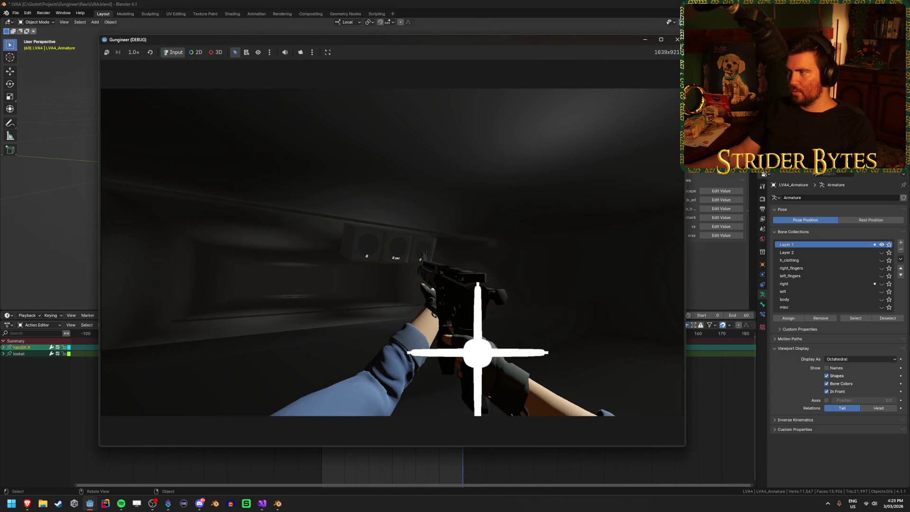
{"action": "left_click", "coordinate": [678, 43]}
{"action": "mouse_move", "coordinate": [522, 209]}
{"action": "left_mouse_down"}
{"action": "mouse_move", "coordinate": [532, 214]}
{"action": "mouse_move", "coordinate": [493, 218]}
{"action": "mouse_move", "coordinate": [514, 218]}
{"action": "left_mouse_up"}
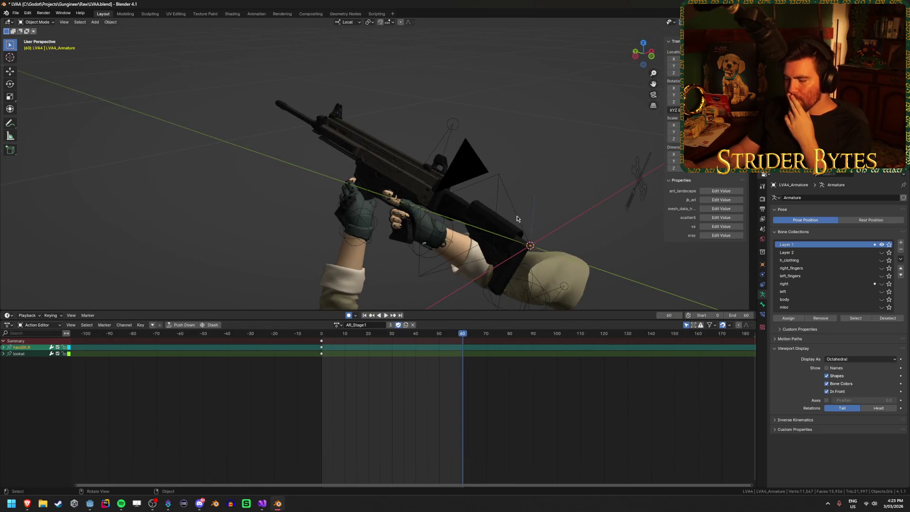
{"action": "key", "text": "KP_0"}
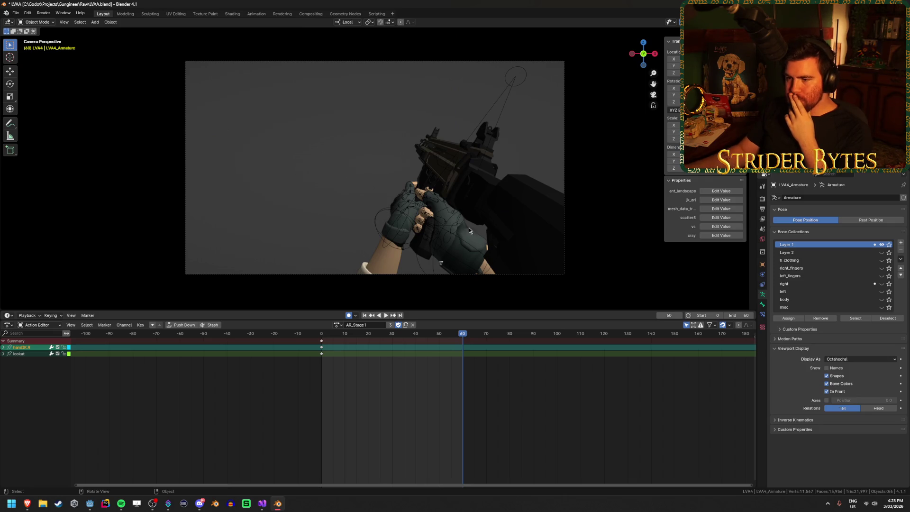
Return to Godot and select the SubViewport's width value for editing.
{"action": "key", "text": "alt+Tab"}
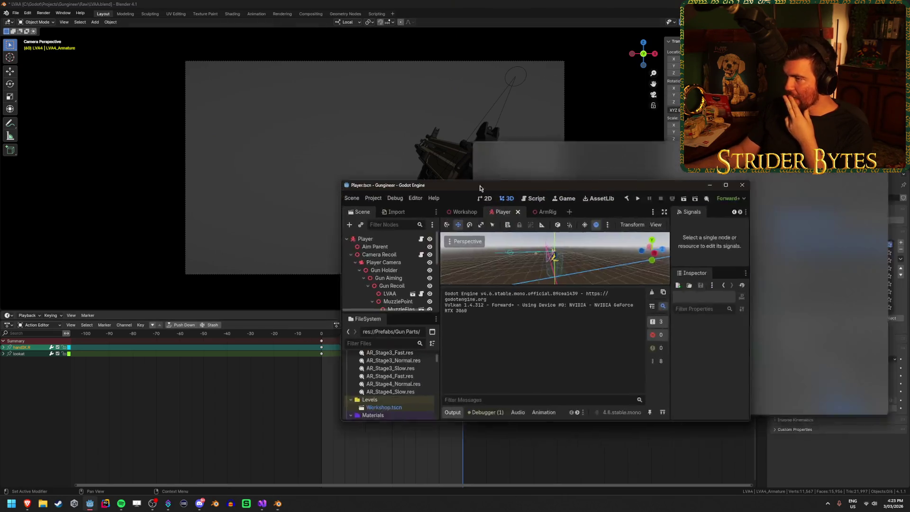
{"action": "left_click", "coordinate": [69, 216]}
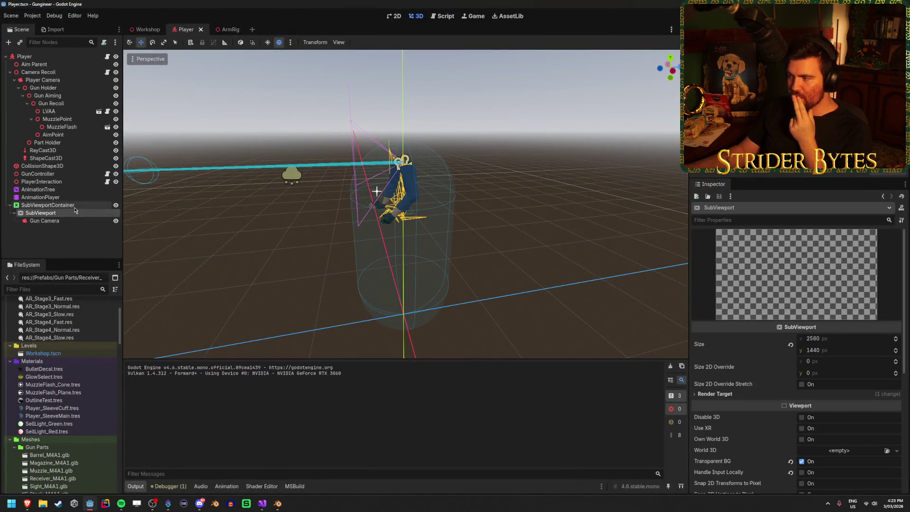
{"action": "left_click", "coordinate": [844, 338]}
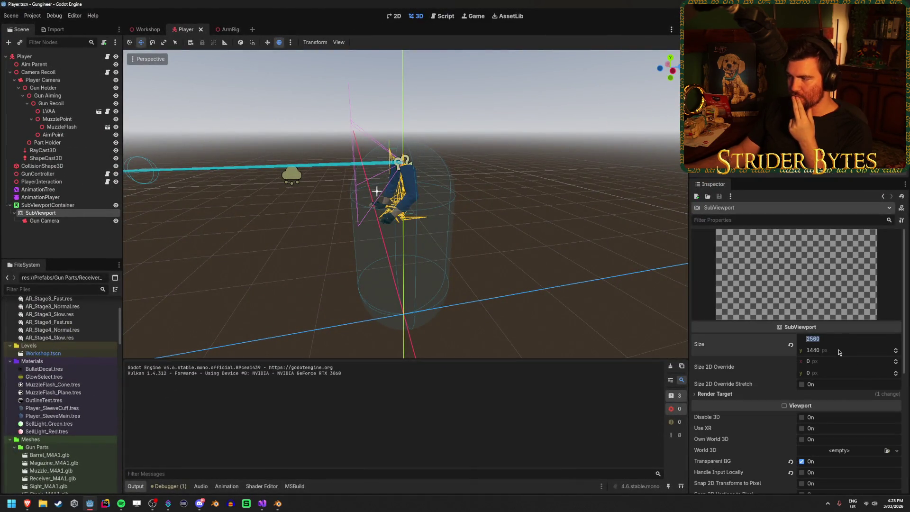
Reset the SubViewport Size, enter 1920 × 1080, and save the Player scene.
{"action": "left_click", "coordinate": [790, 345]}
{"action": "left_click", "coordinate": [830, 339]}
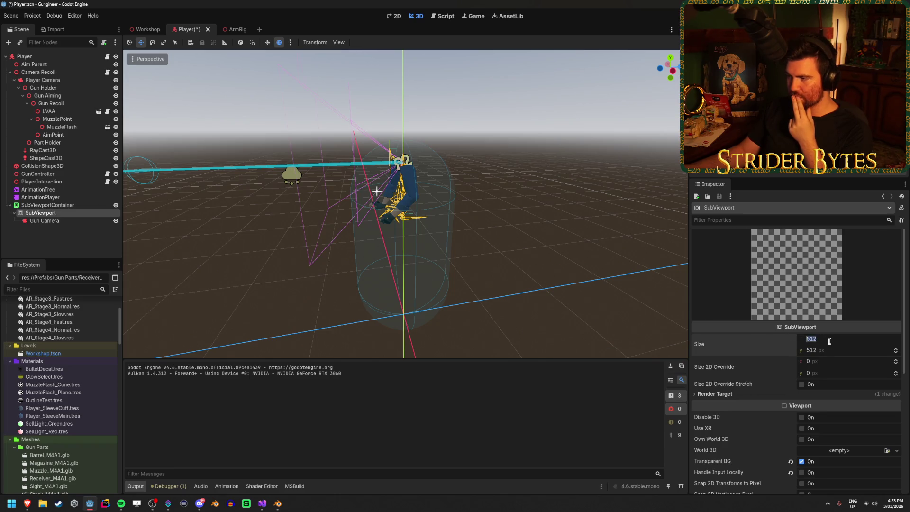
{"action": "type", "text": "20"}
{"action": "key", "text": "Tab"}
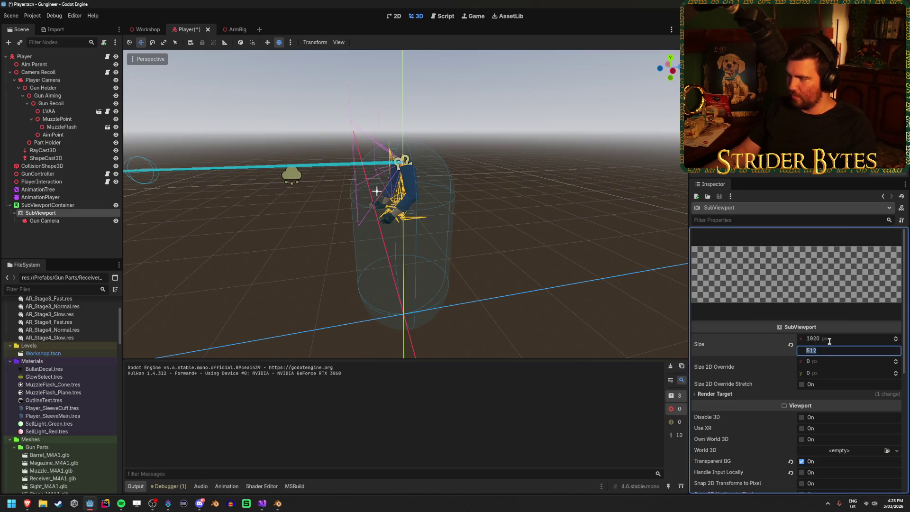
{"action": "type", "text": "1080"}
{"action": "key", "text": "Return"}
{"action": "key", "text": "ctrl+s"}
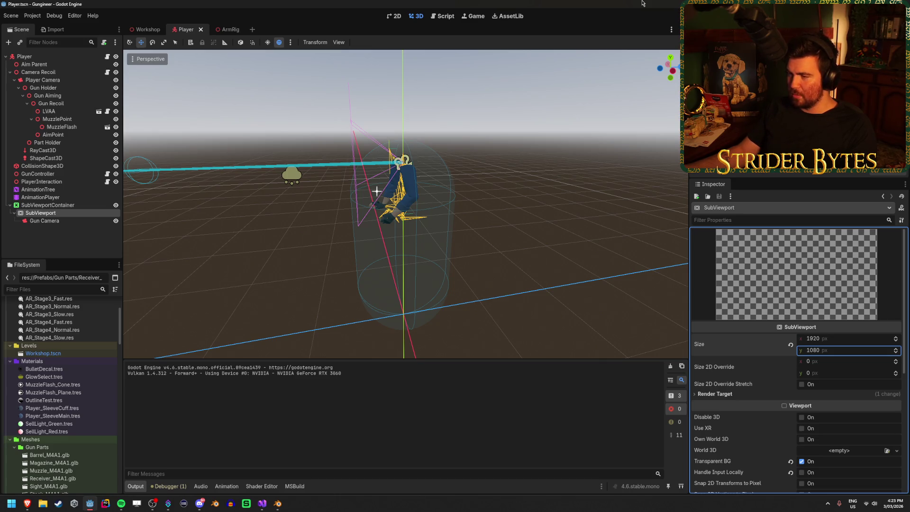
{"action": "scroll", "coordinate": [867, 364], "scroll_direction": "down", "scroll_amount": 3}
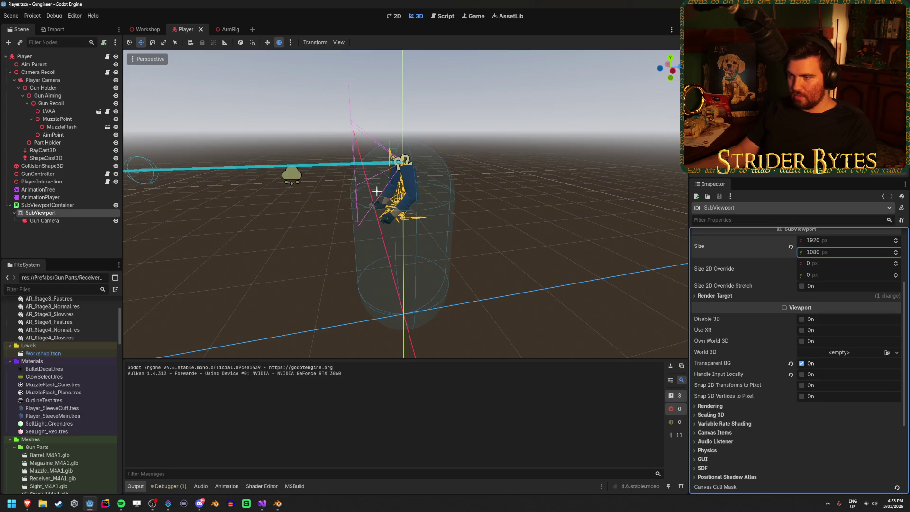
{"action": "left_click", "coordinate": [58, 221]}
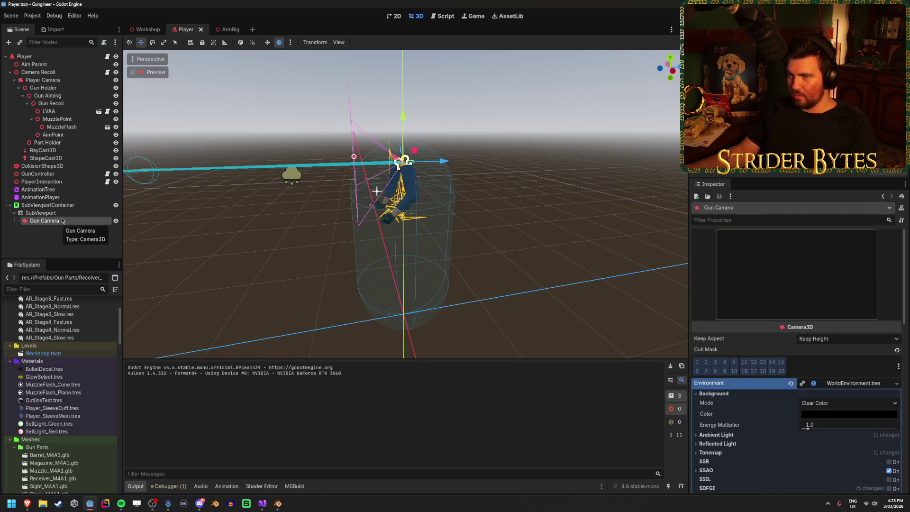
Take GlintMesh off render layer 2 in ArmRig and save the scene.
{"action": "left_click", "coordinate": [221, 30]}
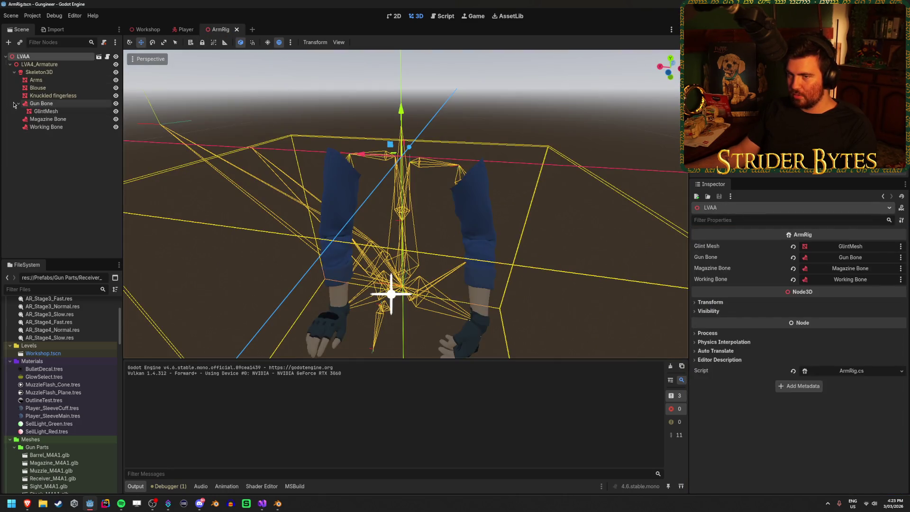
{"action": "left_click", "coordinate": [51, 112]}
{"action": "left_click", "coordinate": [711, 294]}
{"action": "key", "text": "ctrl+s"}
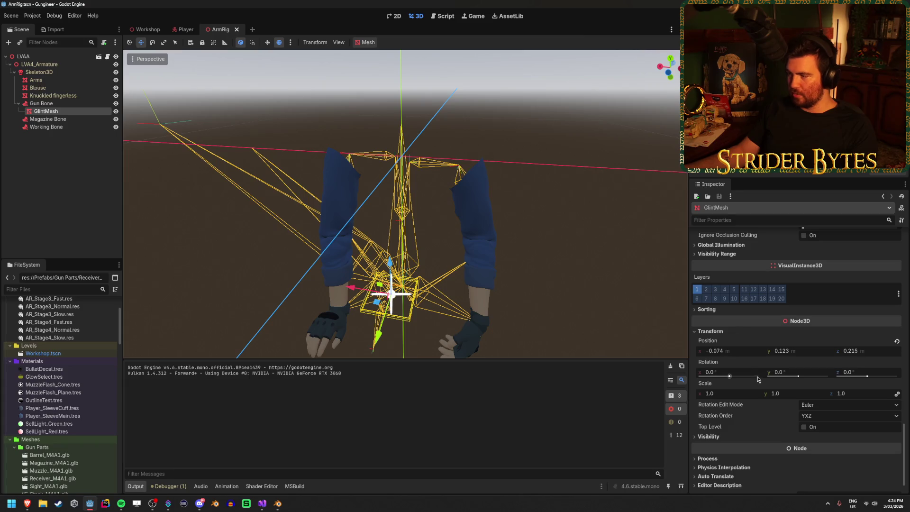
Change the glint material Blend Mode to Mix, save ArmRig, and run the game.
{"action": "scroll", "coordinate": [757, 380], "scroll_direction": "up", "scroll_amount": 3}
{"action": "scroll", "coordinate": [757, 379], "scroll_direction": "up", "scroll_amount": 15}
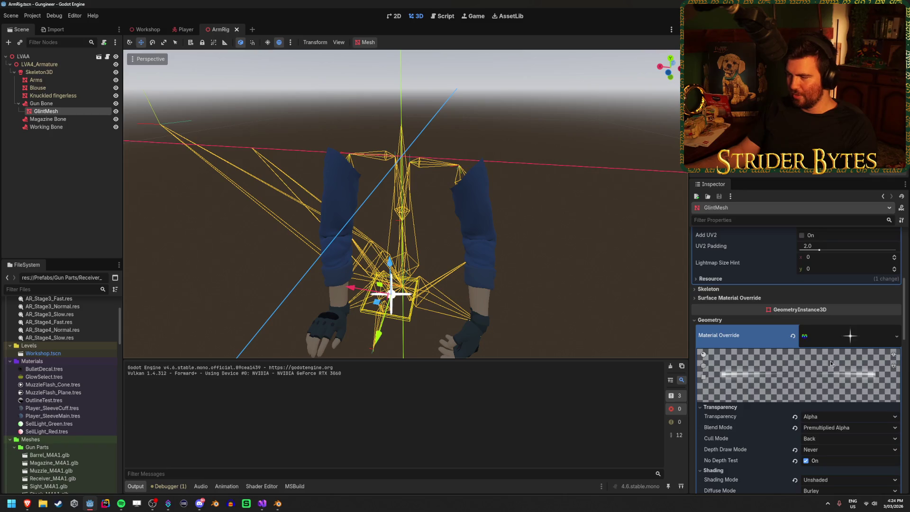
{"action": "scroll", "coordinate": [830, 361], "scroll_direction": "down", "scroll_amount": 4}
{"action": "left_click", "coordinate": [834, 329]}
{"action": "left_click", "coordinate": [825, 339]}
{"action": "key", "text": "ctrl+s"}
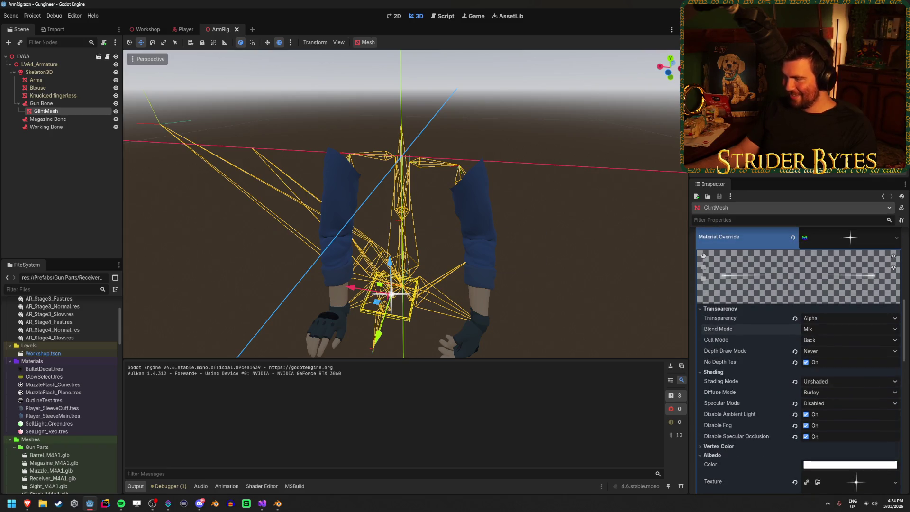
{"action": "key", "text": "F5"}
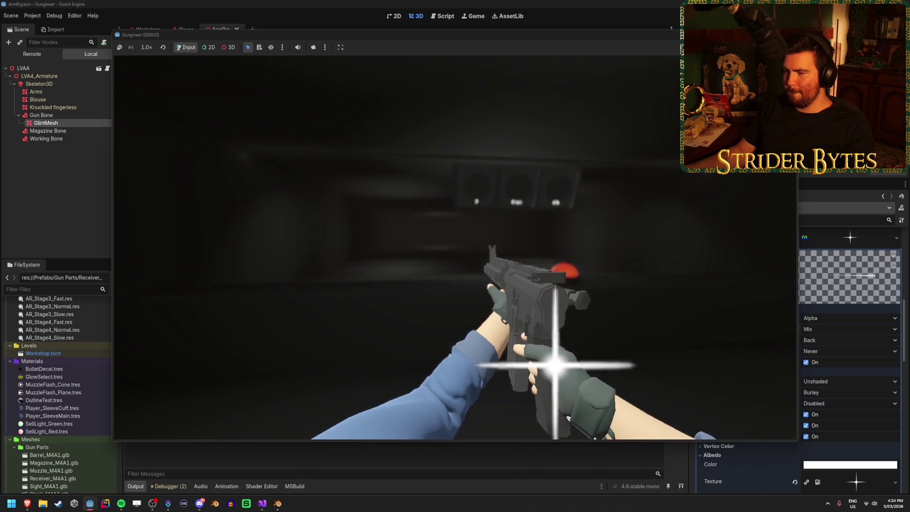
Stop the game and toggle a cull-mask layer on the Player Camera.
{"action": "key", "text": "F8"}
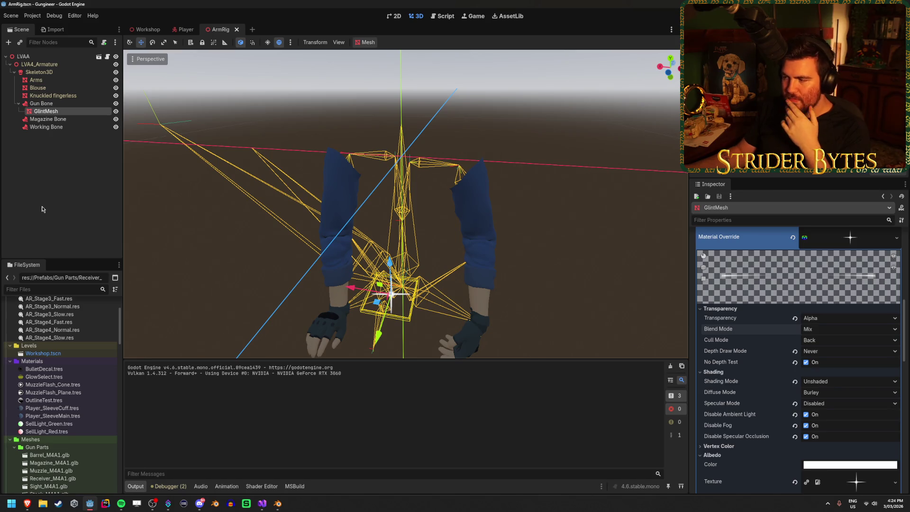
{"action": "scroll", "coordinate": [718, 357], "scroll_direction": "down", "scroll_amount": 10}
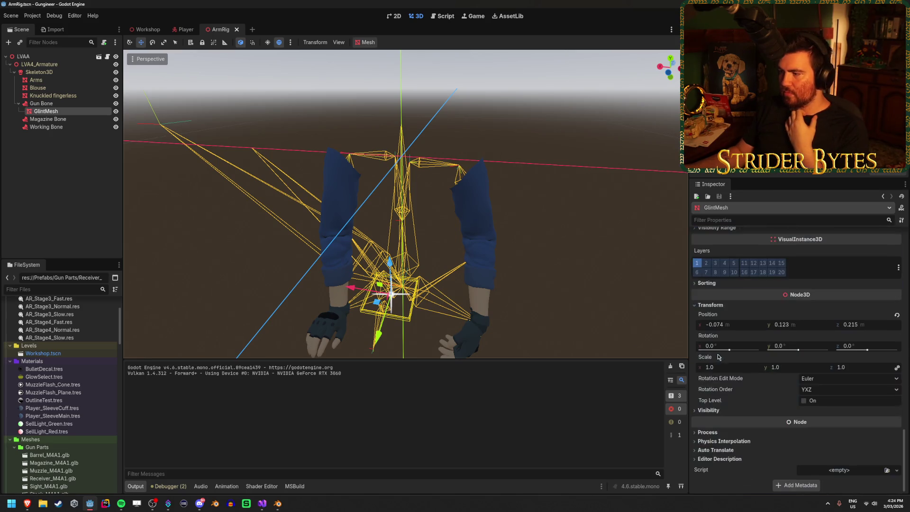
{"action": "scroll", "coordinate": [714, 356], "scroll_direction": "up", "scroll_amount": 4}
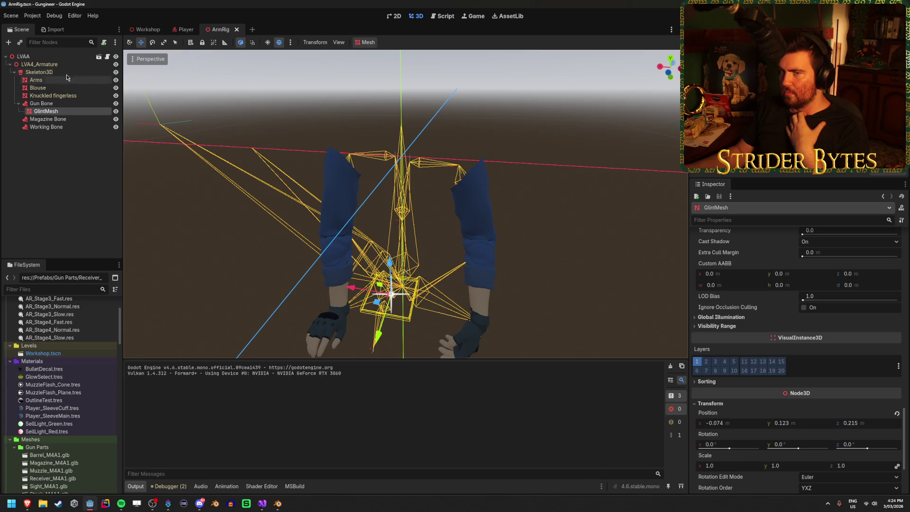
{"action": "left_click", "coordinate": [186, 29]}
{"action": "left_click", "coordinate": [41, 80]}
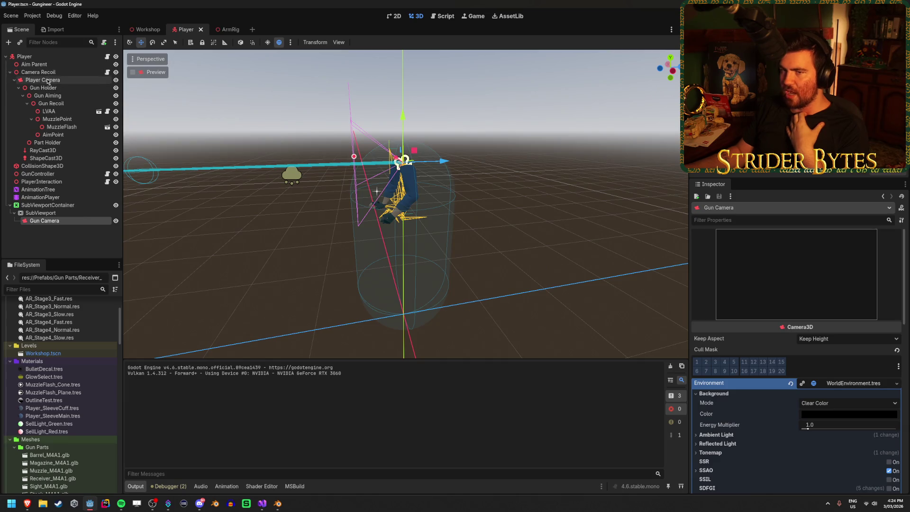
{"action": "left_click", "coordinate": [697, 361]}
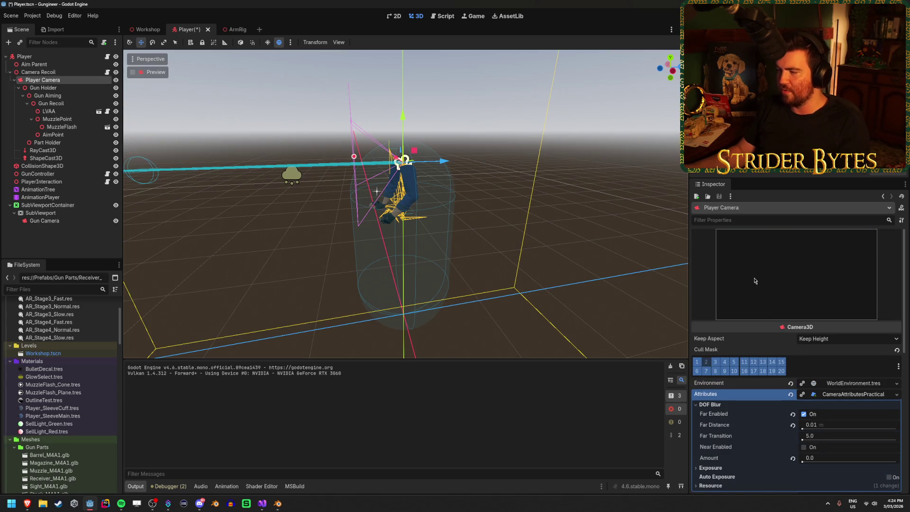
Select the Gun Camera, save the Player scene, and run the game again.
{"action": "left_click", "coordinate": [44, 220]}
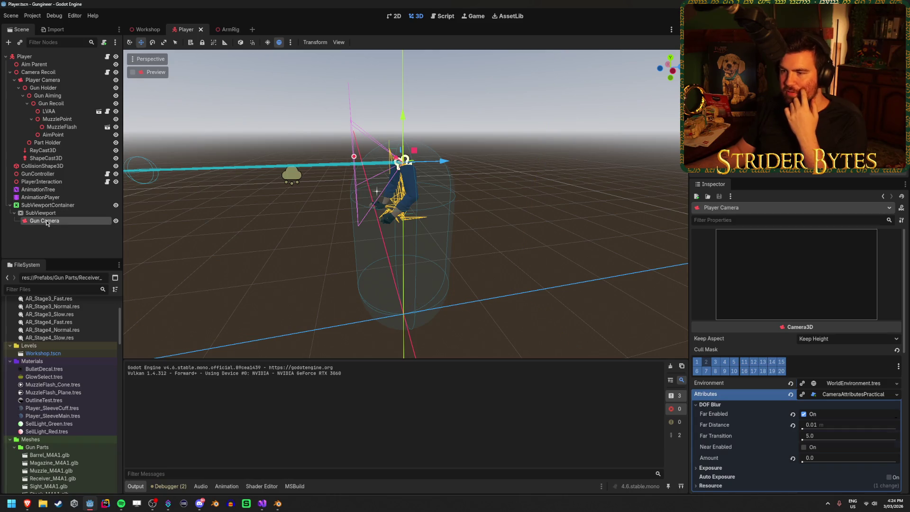
{"action": "key", "text": "ctrl+s"}
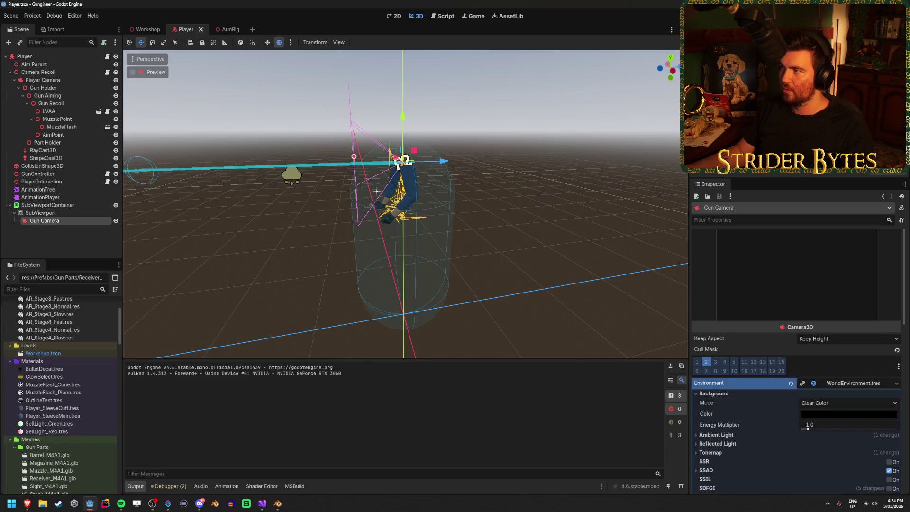
{"action": "key", "text": "F5"}
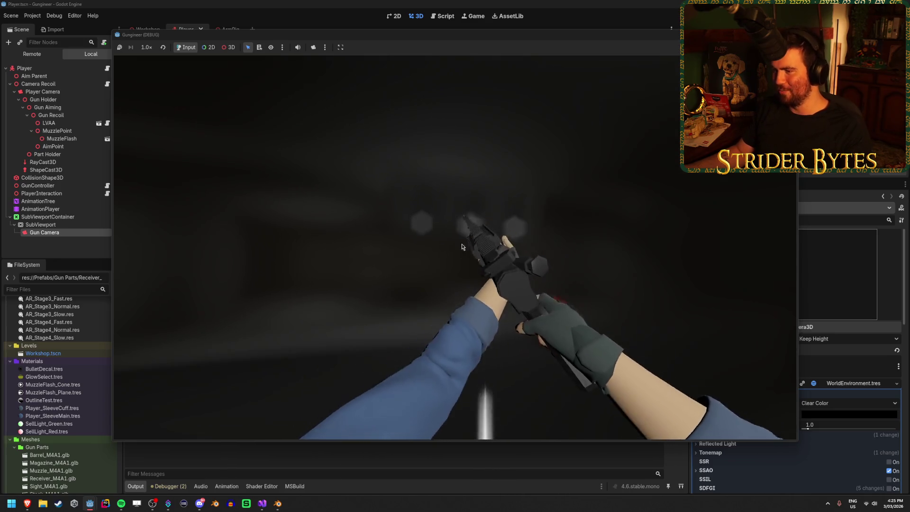
Stop the game and select the LVAA arm rig node in the Player scene.
{"action": "key", "text": "F8"}
{"action": "left_click", "coordinate": [554, 243]}
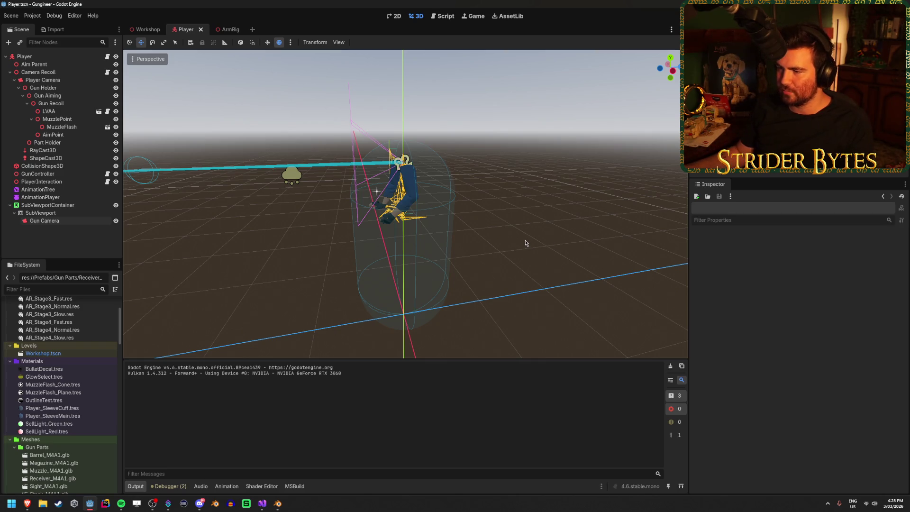
{"action": "left_click", "coordinate": [76, 73]}
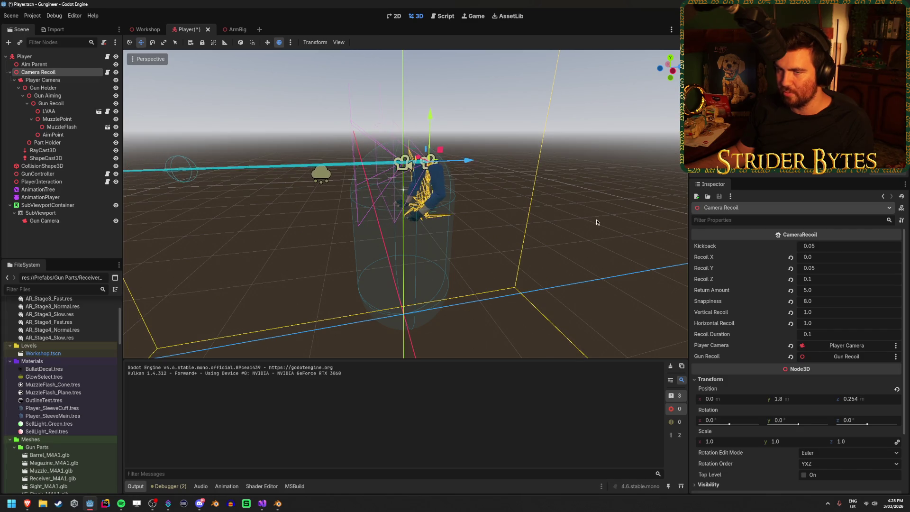
{"action": "left_click", "coordinate": [52, 112]}
Frame the arm rig up close in the viewport, then switch to the Blender LVA4.blend rig.
{"action": "left_click_drag", "start_coordinate": [441, 163], "coordinate": [474, 163]}
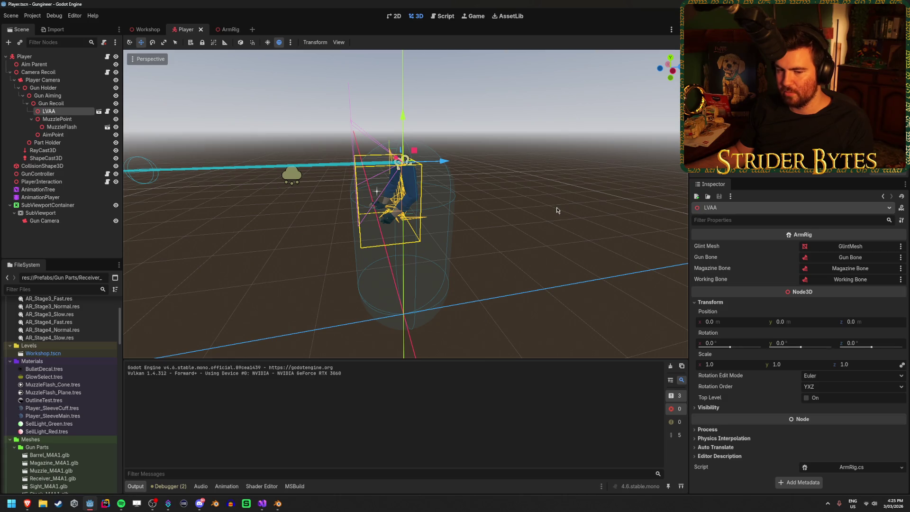
{"action": "scroll", "coordinate": [545, 221], "scroll_direction": "up", "scroll_amount": 3}
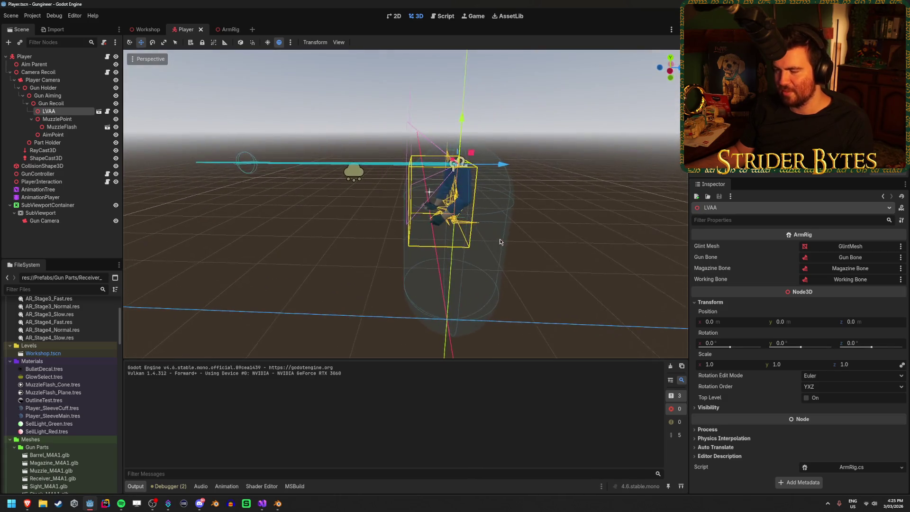
{"action": "left_click_drag", "start_coordinate": [326, 210], "coordinate": [350, 210]}
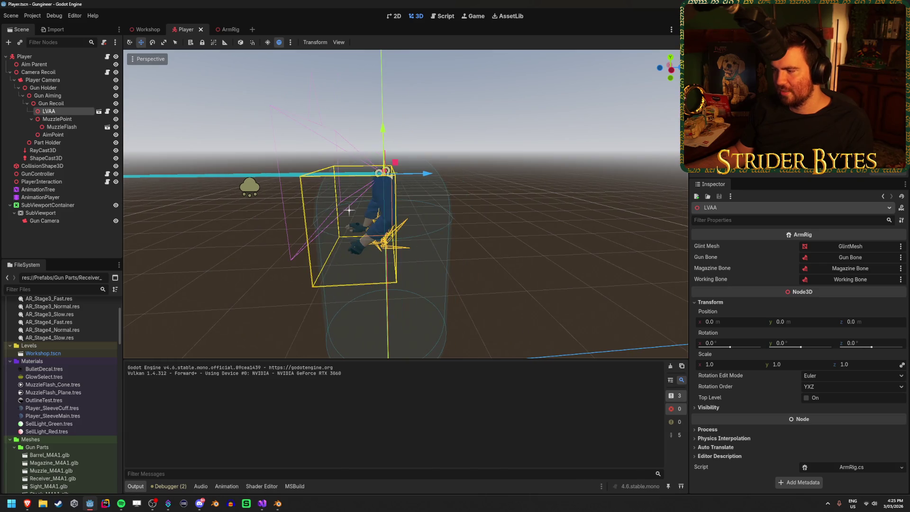
{"action": "left_click", "coordinate": [280, 509]}
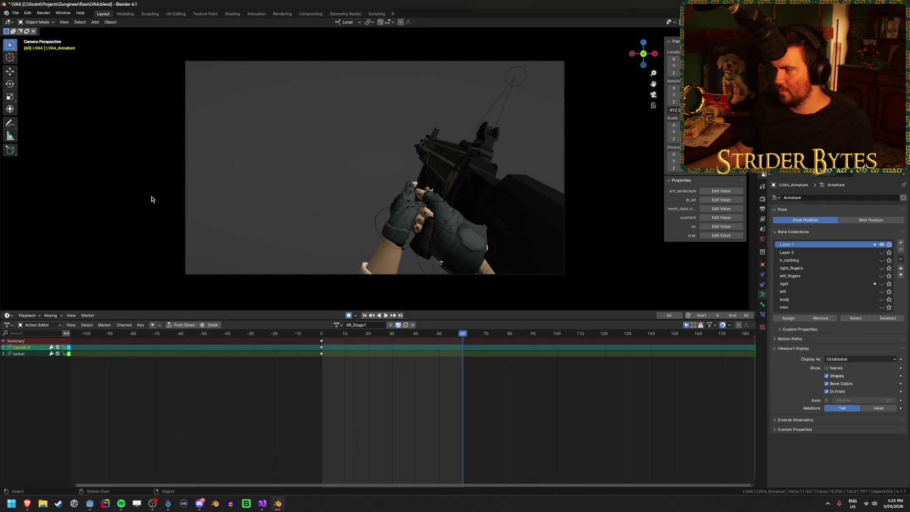
Switch the arm rig's action to AR_Stage2_Fast and replay it from the first frame.
{"action": "key", "text": "space"}
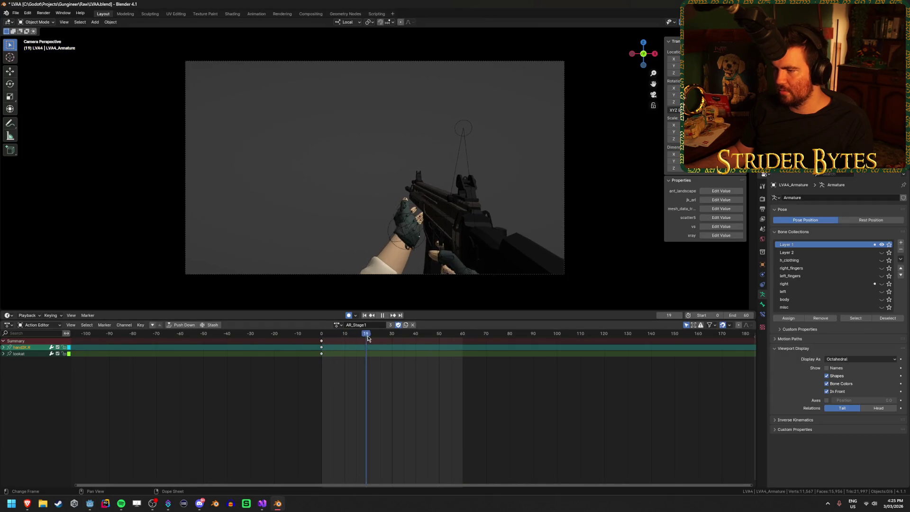
{"action": "key", "text": "Escape"}
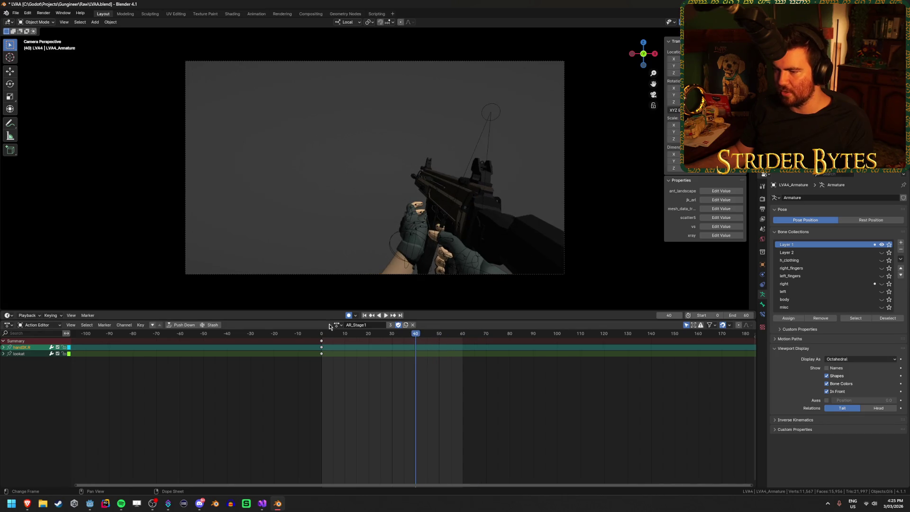
{"action": "left_click", "coordinate": [337, 324]}
{"action": "left_click", "coordinate": [353, 343]}
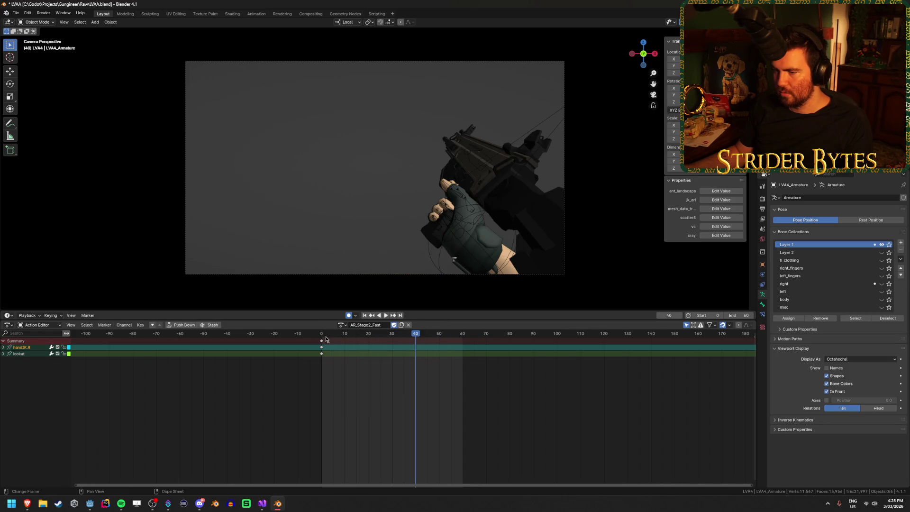
{"action": "key", "text": "shift+Left"}
{"action": "key", "text": "space"}
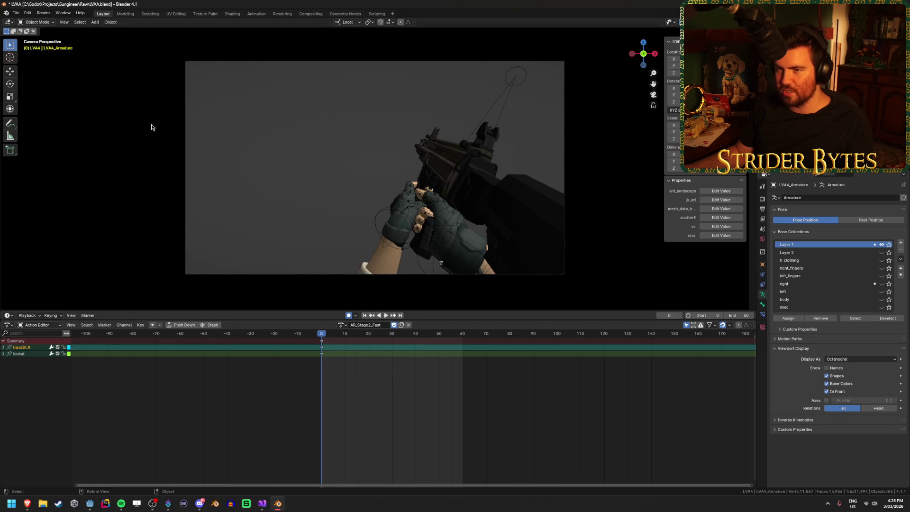
Check the rig camera's 80° field of view, then return to Godot.
{"action": "left_click", "coordinate": [185, 124]}
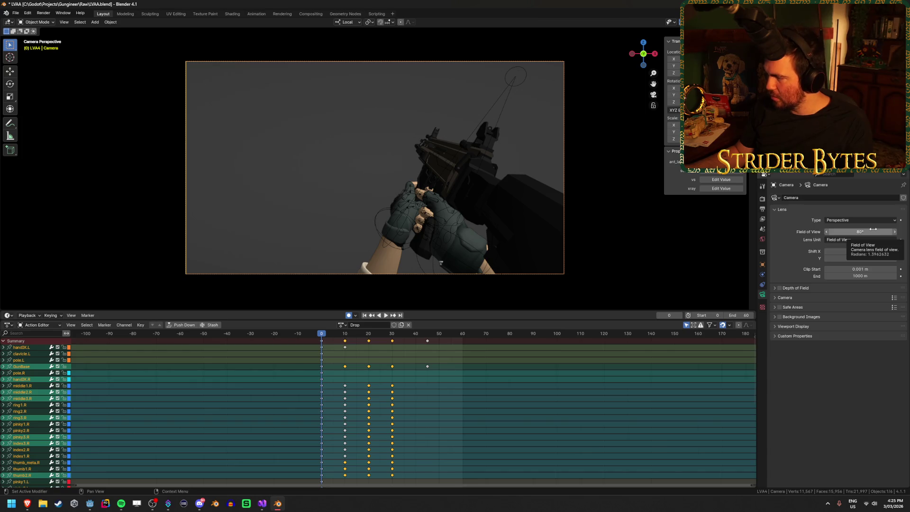
{"action": "mouse_move", "coordinate": [27, 504]}
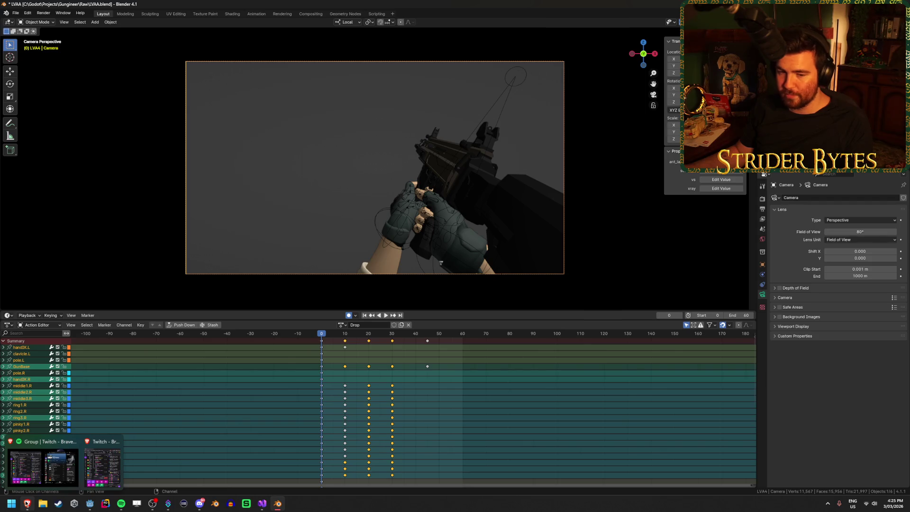
{"action": "left_click", "coordinate": [89, 504]}
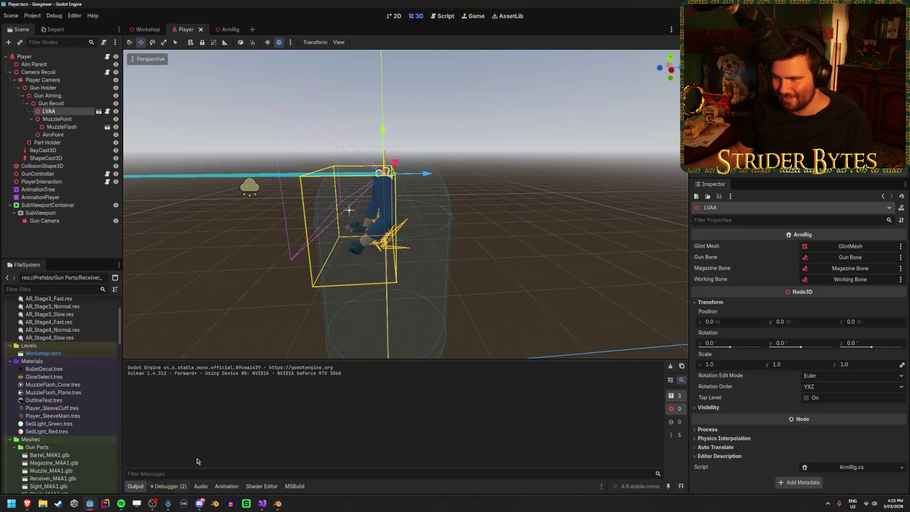
Try the Player Camera FOV at 80.0, revert it to 75.0, then bring Blender forward.
{"action": "left_click", "coordinate": [63, 81]}
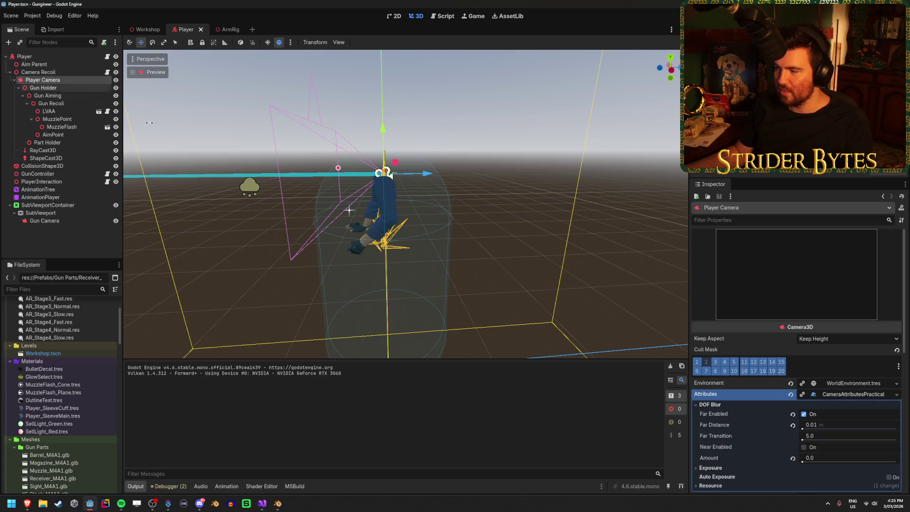
{"action": "left_click", "coordinate": [729, 295]}
{"action": "scroll", "coordinate": [733, 284], "scroll_direction": "down", "scroll_amount": 3}
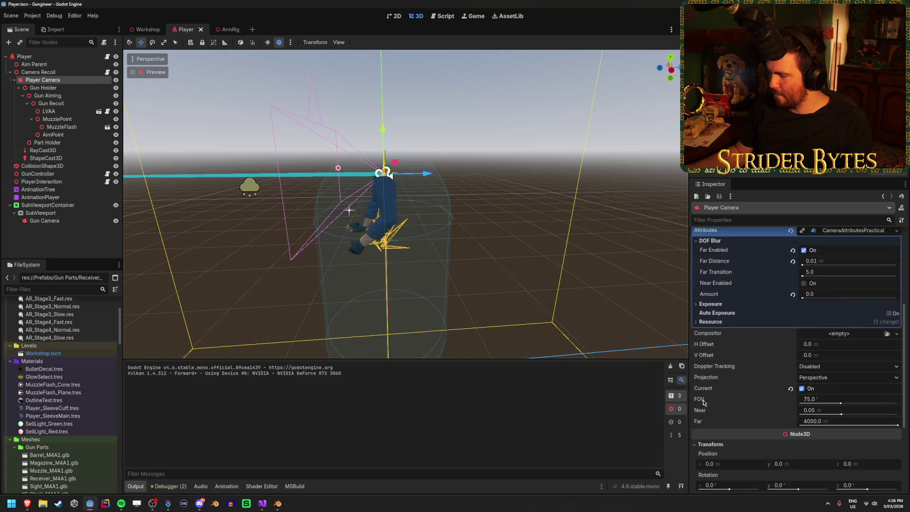
{"action": "mouse_move", "coordinate": [703, 402]}
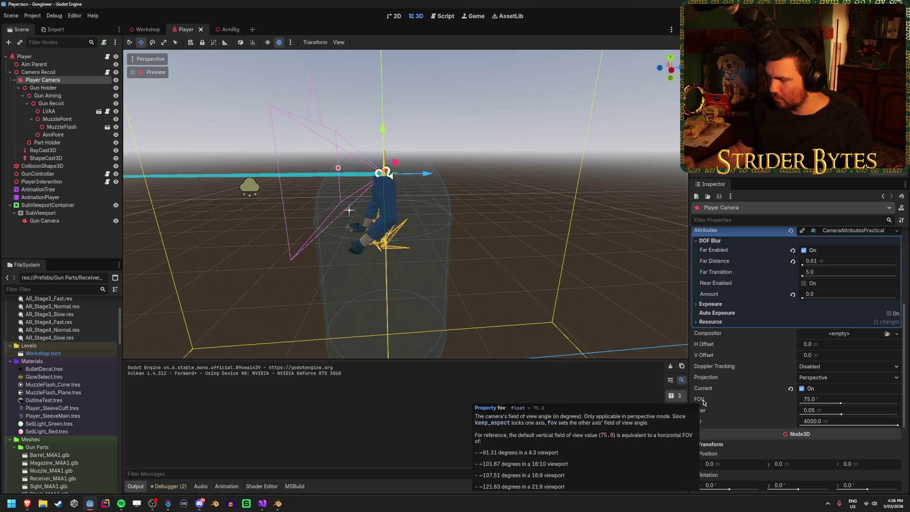
{"action": "left_click", "coordinate": [818, 399]}
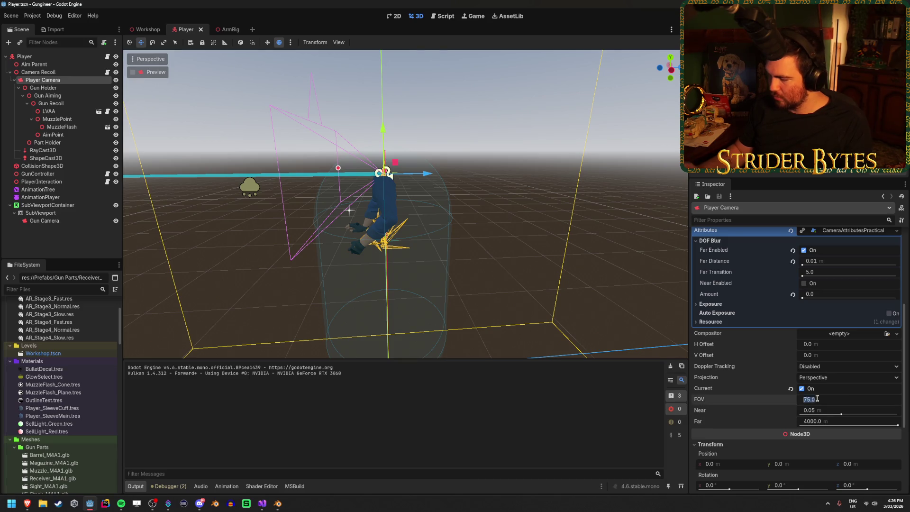
{"action": "type", "text": "80"}
{"action": "key", "text": "Return"}
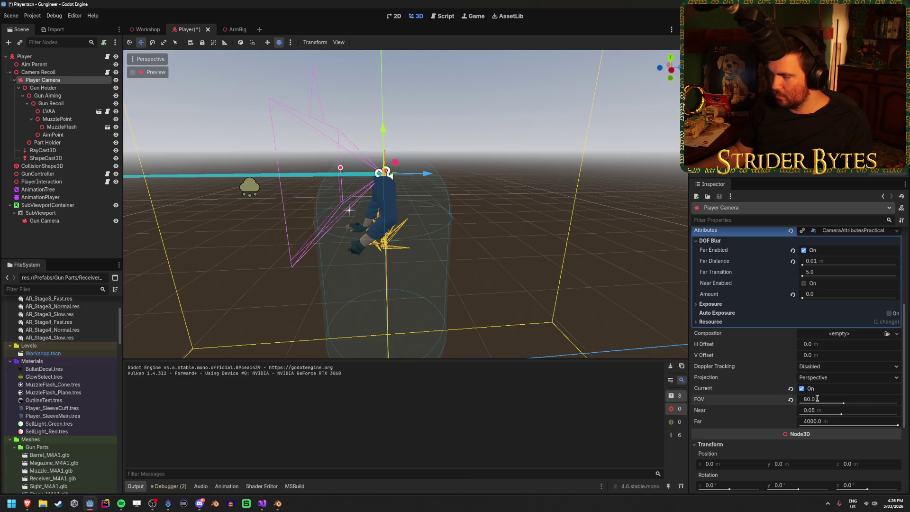
{"action": "left_click", "coordinate": [791, 401]}
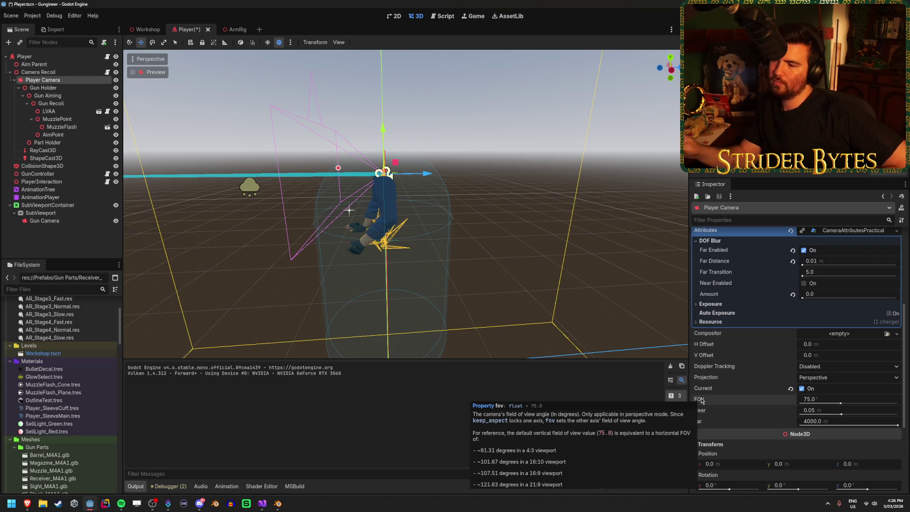
{"action": "left_click", "coordinate": [278, 502]}
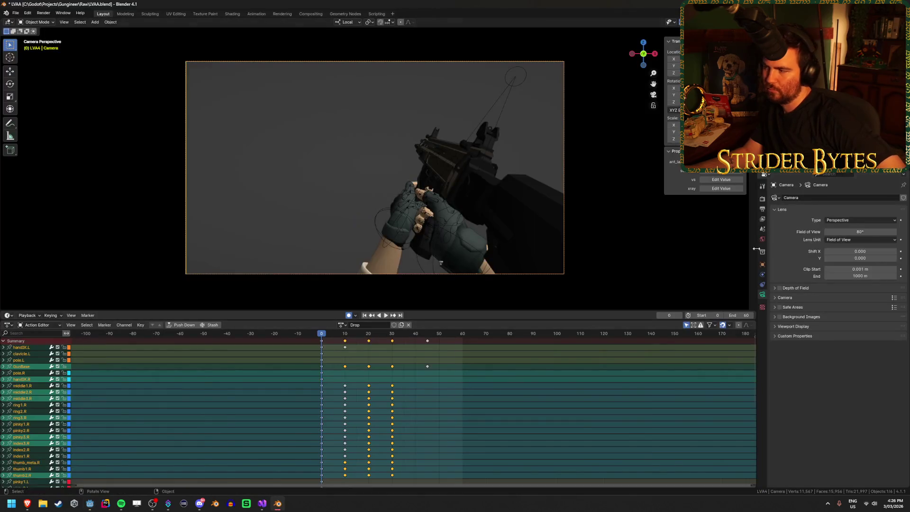
{"action": "left_click", "coordinate": [839, 241]}
{"action": "left_click", "coordinate": [839, 242]}
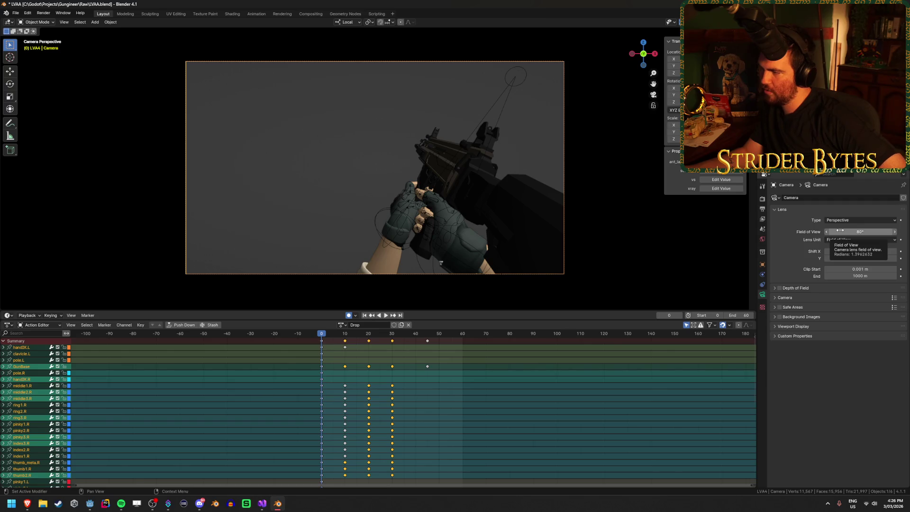
{"action": "left_click", "coordinate": [87, 503]}
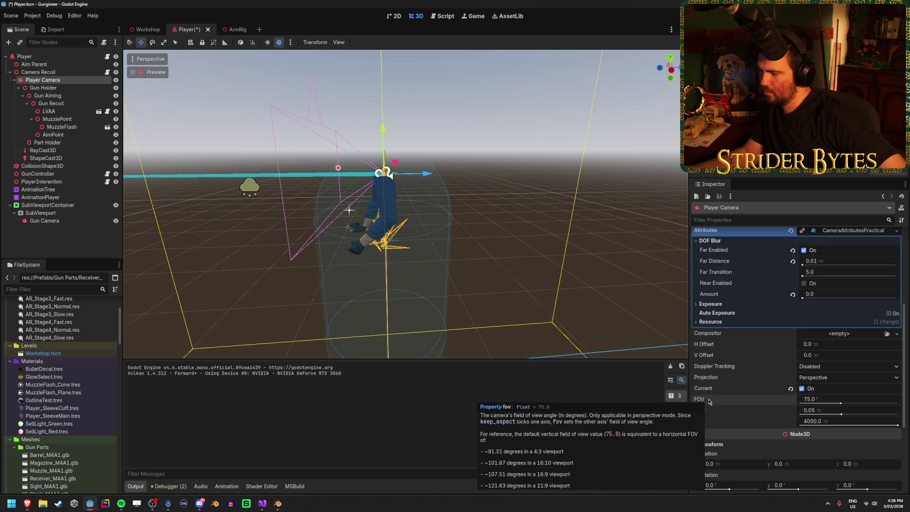
{"action": "left_click", "coordinate": [89, 503]}
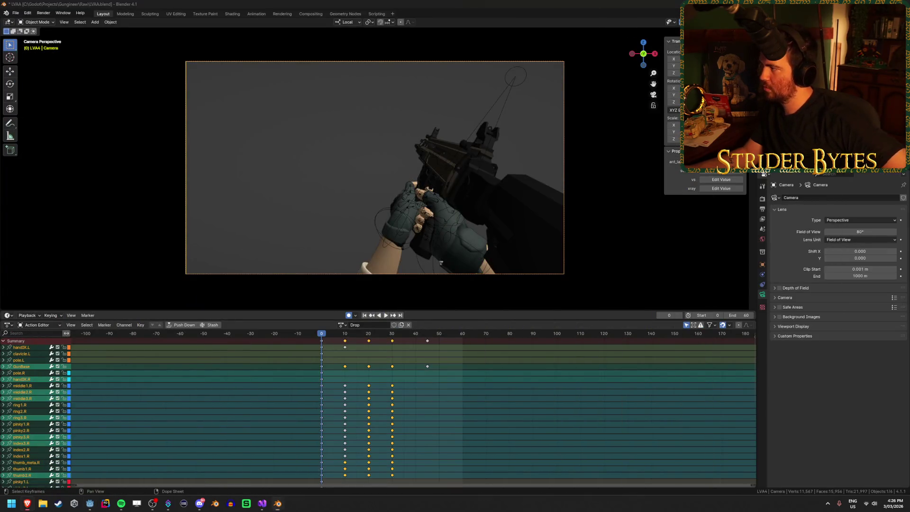
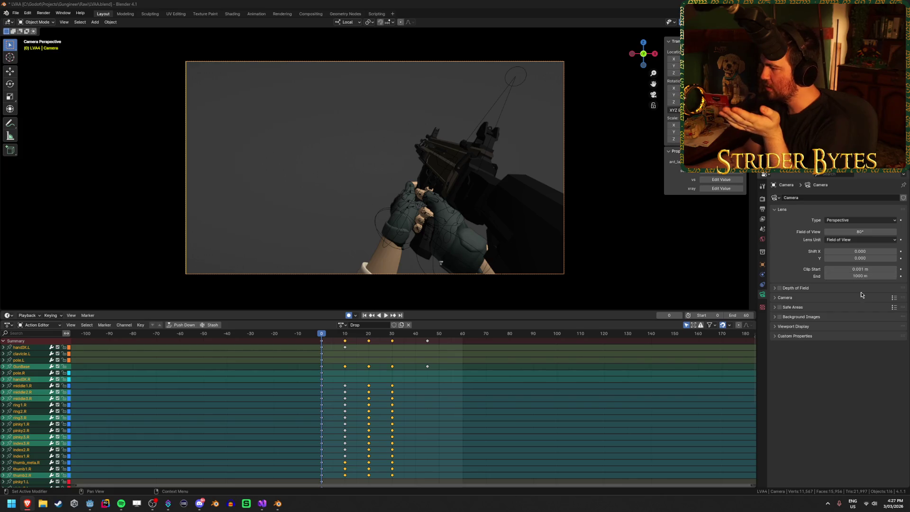
Drag Blender's camera field of view from 80° to about 101°, then bring Godot forward.
{"action": "mouse_move", "coordinate": [861, 232]}
{"action": "left_mouse_down"}
{"action": "mouse_move", "coordinate": [905, 232]}
{"action": "mouse_move", "coordinate": [882, 231]}
{"action": "left_mouse_up"}
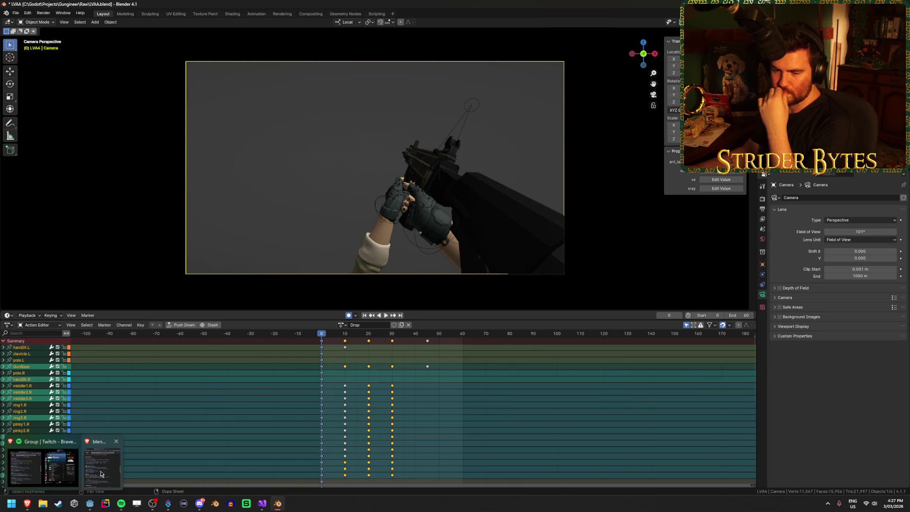
{"action": "mouse_move", "coordinate": [261, 499]}
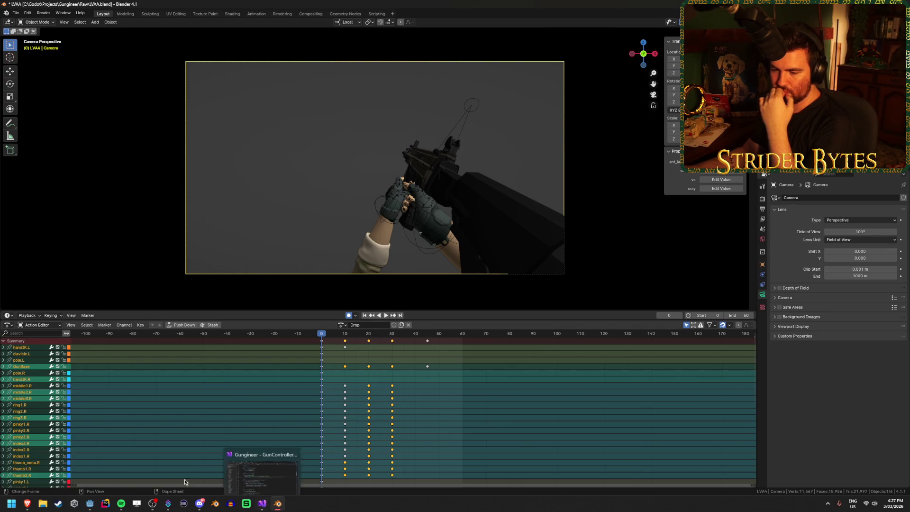
{"action": "left_click", "coordinate": [262, 468]}
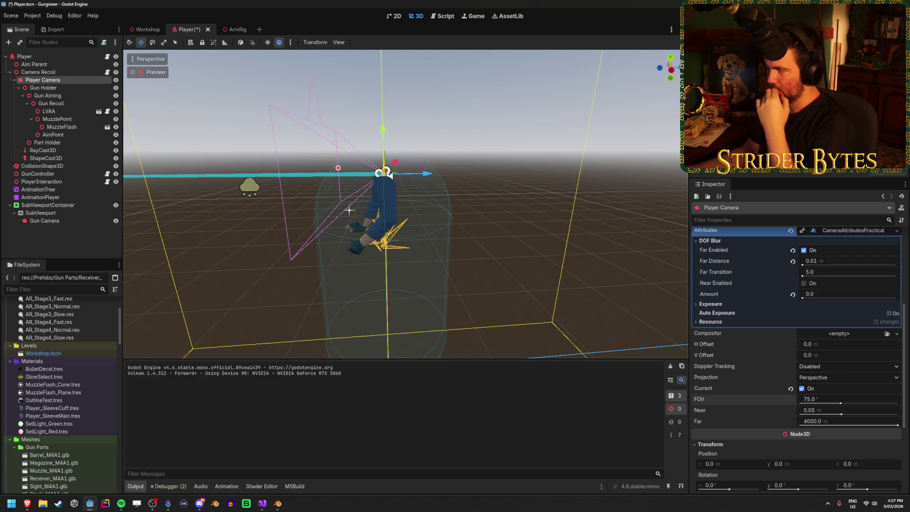
Set the Blender camera's field of view to 90°.
{"action": "key", "text": "alt+Tab"}
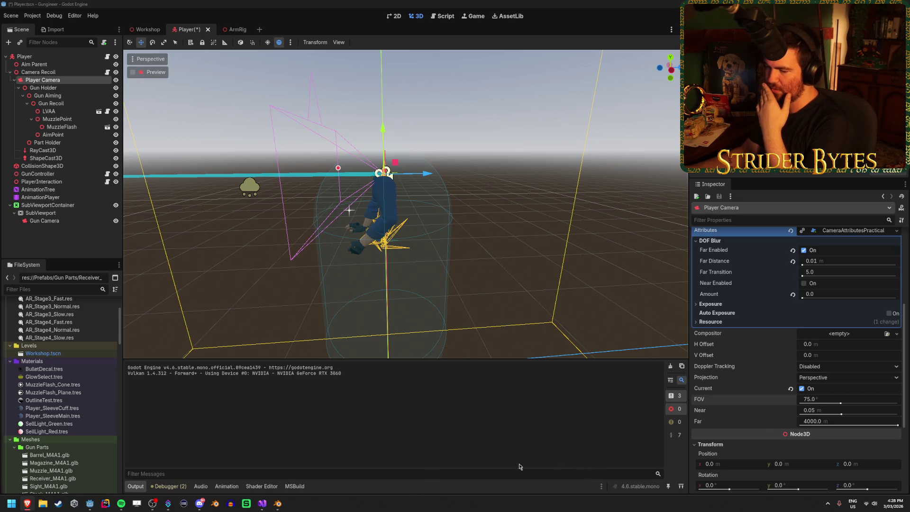
{"action": "left_click", "coordinate": [278, 503]}
{"action": "left_click", "coordinate": [862, 231]}
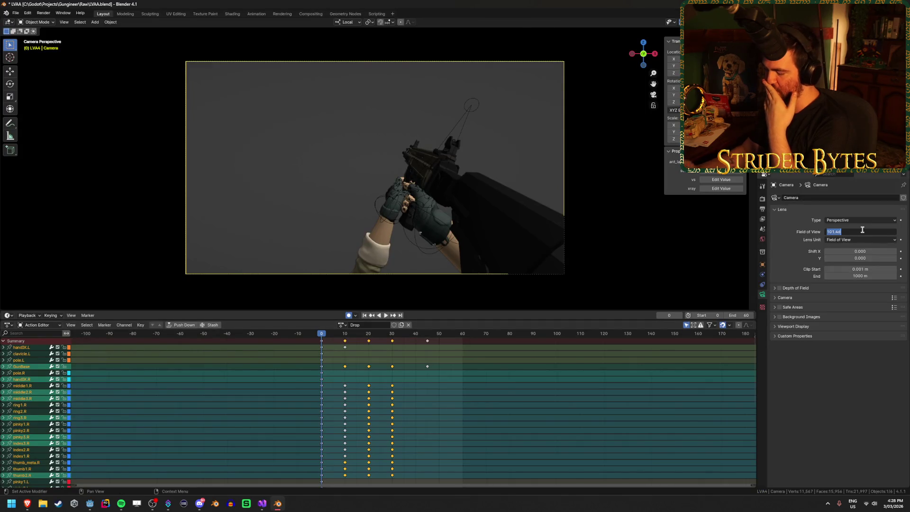
{"action": "type", "text": "90"}
{"action": "key", "text": "Return"}
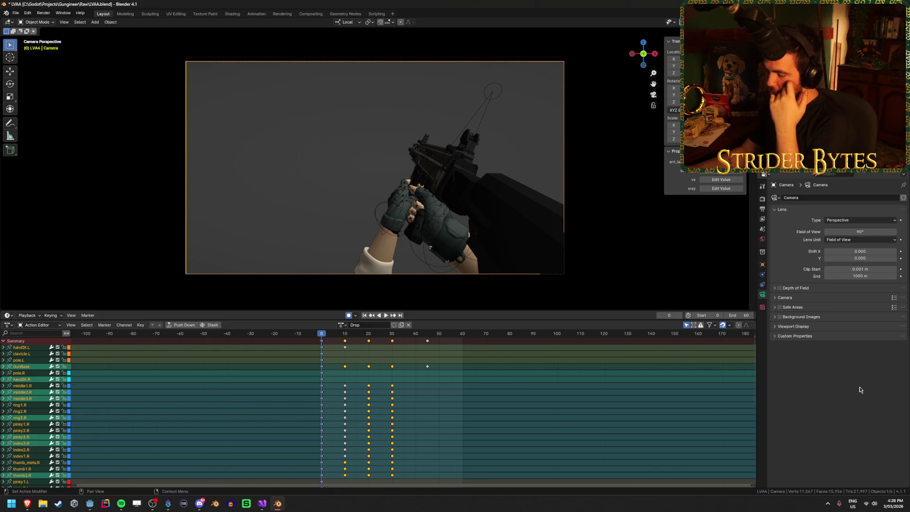
Set the Gun Camera's field of view to 59° and save the Player scene.
{"action": "left_click", "coordinate": [90, 502]}
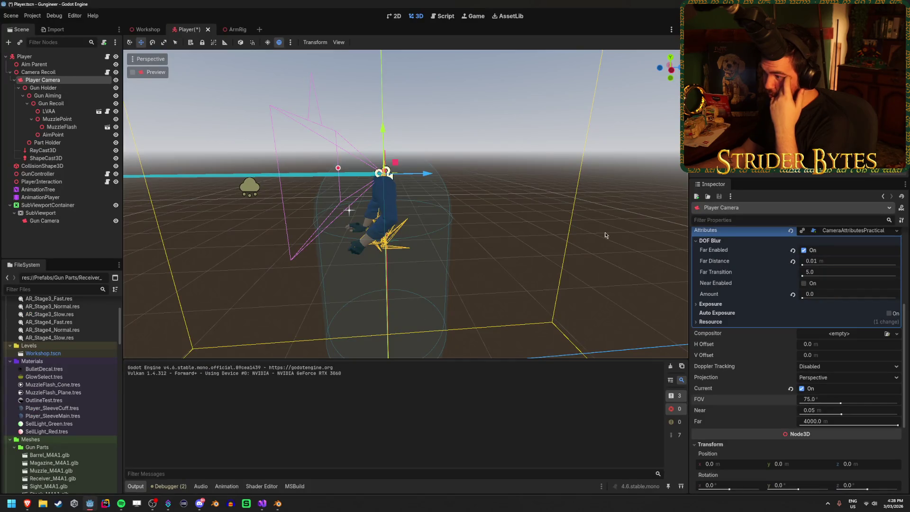
{"action": "left_click", "coordinate": [75, 239]}
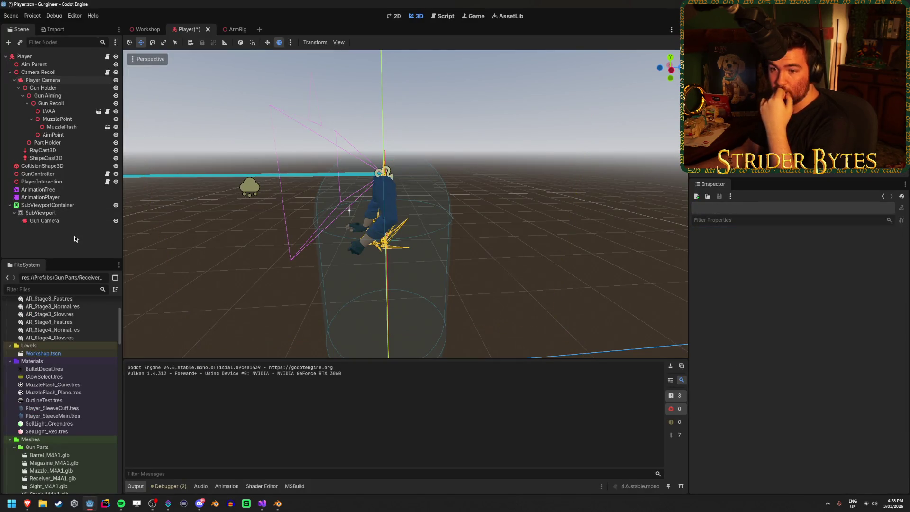
{"action": "left_click", "coordinate": [47, 221]}
{"action": "left_click", "coordinate": [849, 379]}
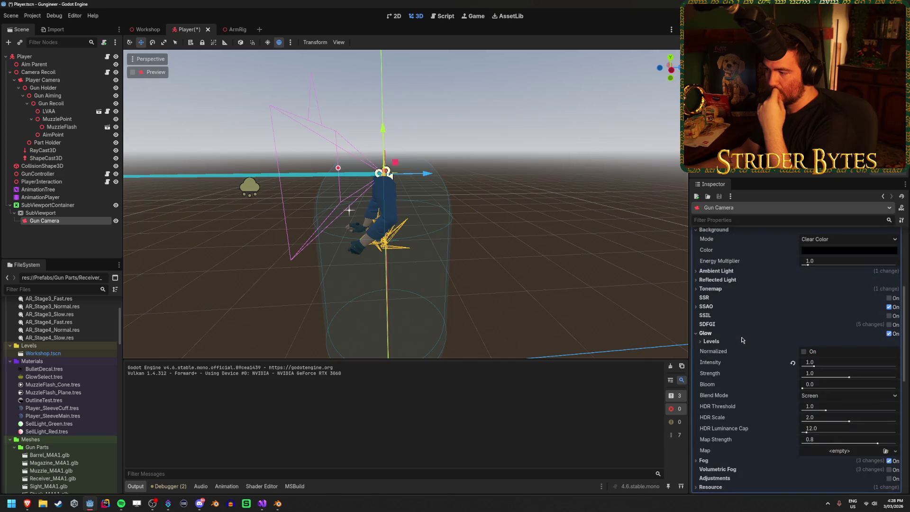
{"action": "scroll", "coordinate": [743, 340], "scroll_direction": "down", "scroll_amount": 5}
{"action": "scroll", "coordinate": [733, 354], "scroll_direction": "down", "scroll_amount": 3}
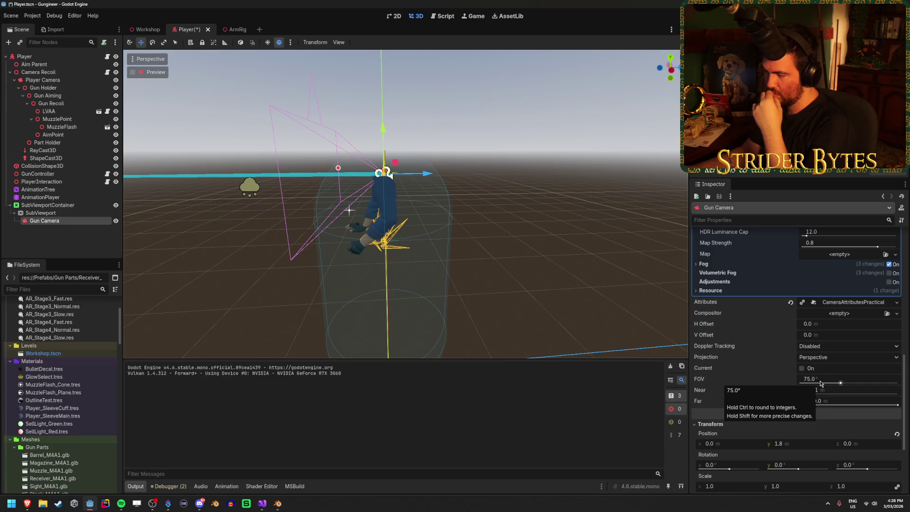
{"action": "mouse_move", "coordinate": [701, 380]}
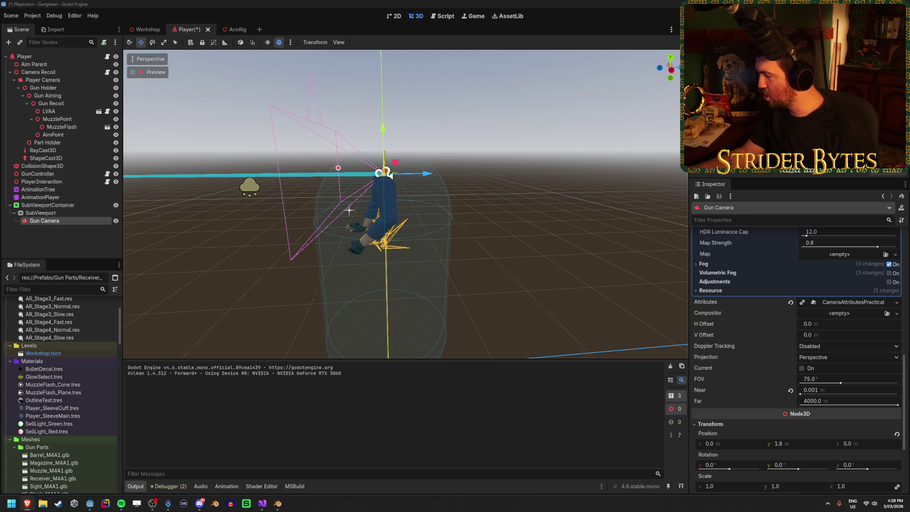
{"action": "left_click", "coordinate": [818, 382]}
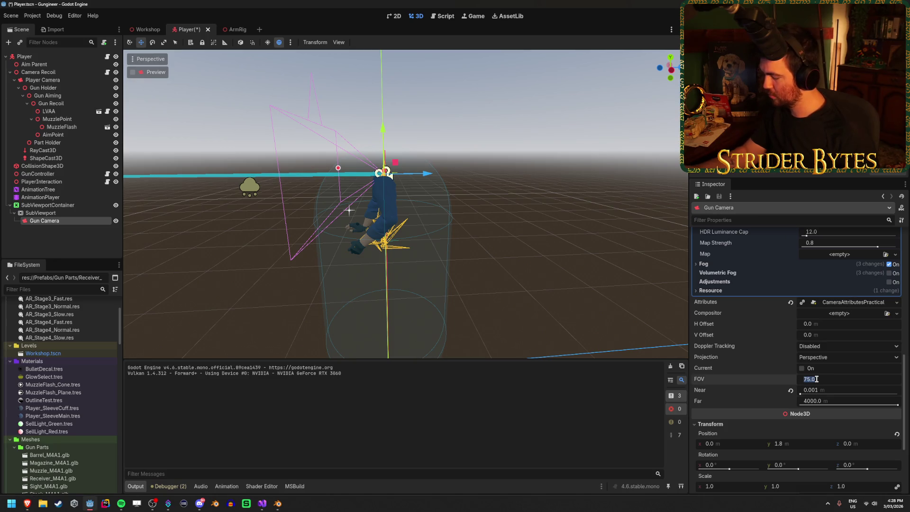
{"action": "type", "text": "59"}
{"action": "key", "text": "Return"}
{"action": "key", "text": "ctrl+s"}
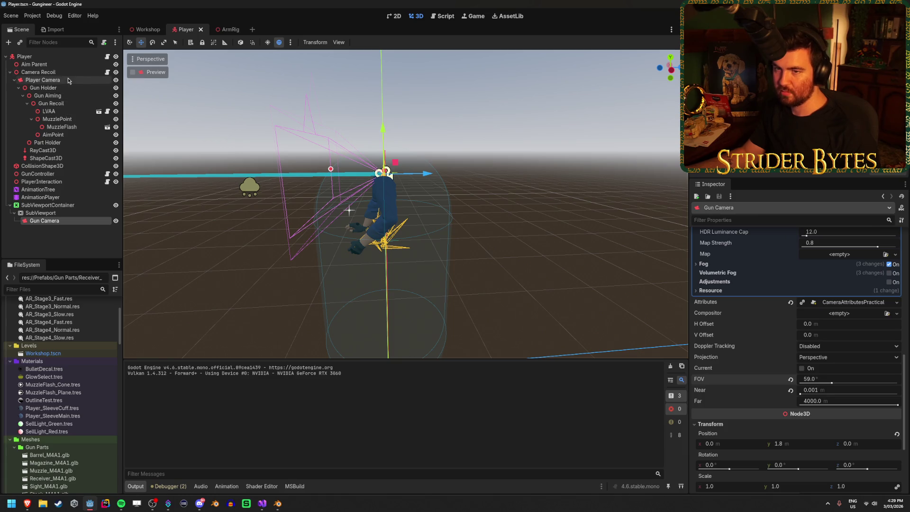
Lower the Player Camera's field of view to 59° and run the game.
{"action": "left_click", "coordinate": [69, 80]}
{"action": "left_click_drag", "start_coordinate": [829, 403], "coordinate": [806, 402]}
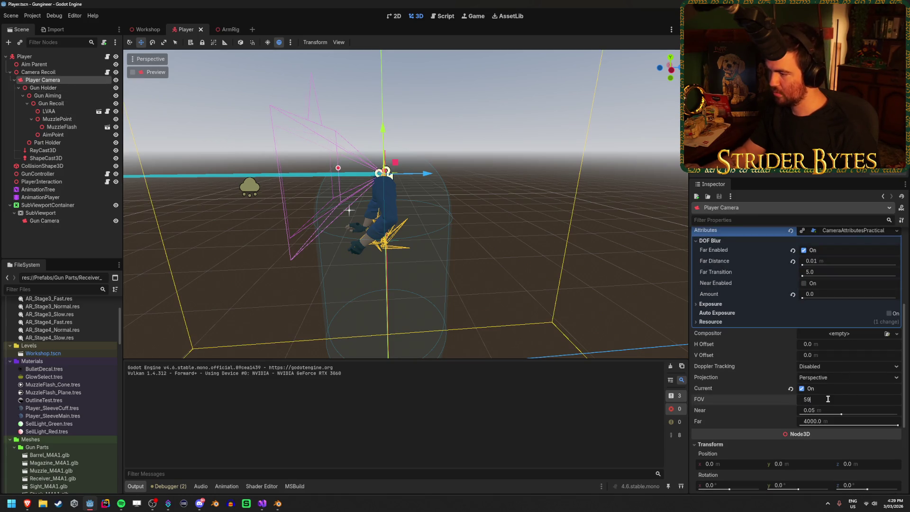
{"action": "key", "text": "F5"}
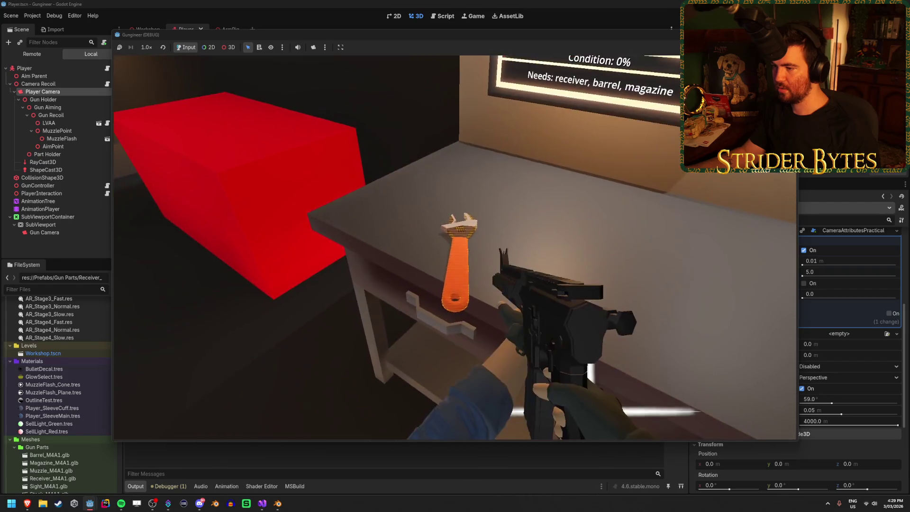
Test-fire the rifle from the hip and aiming down sights, then stop the game.
{"action": "key", "text": "s"}
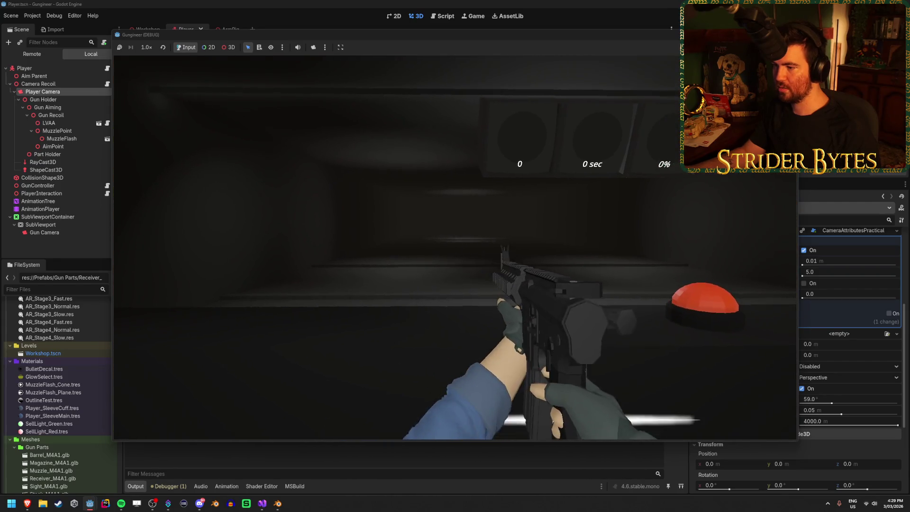
{"action": "left_click", "coordinate": [455, 247]}
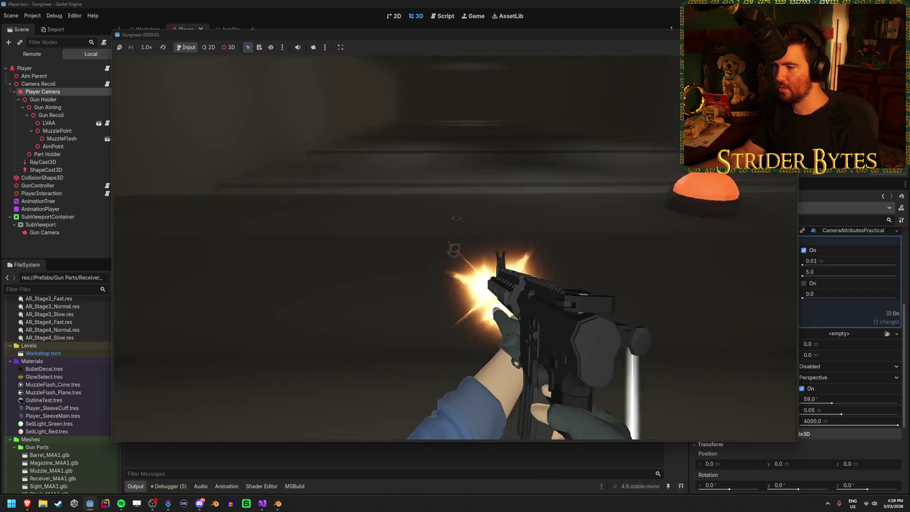
{"action": "left_click", "coordinate": [455, 247]}
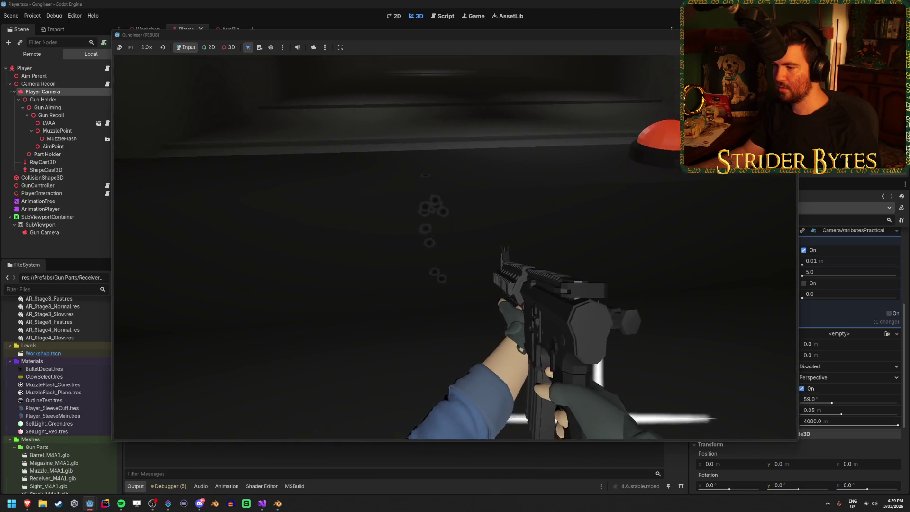
{"action": "left_click", "coordinate": [455, 248]}
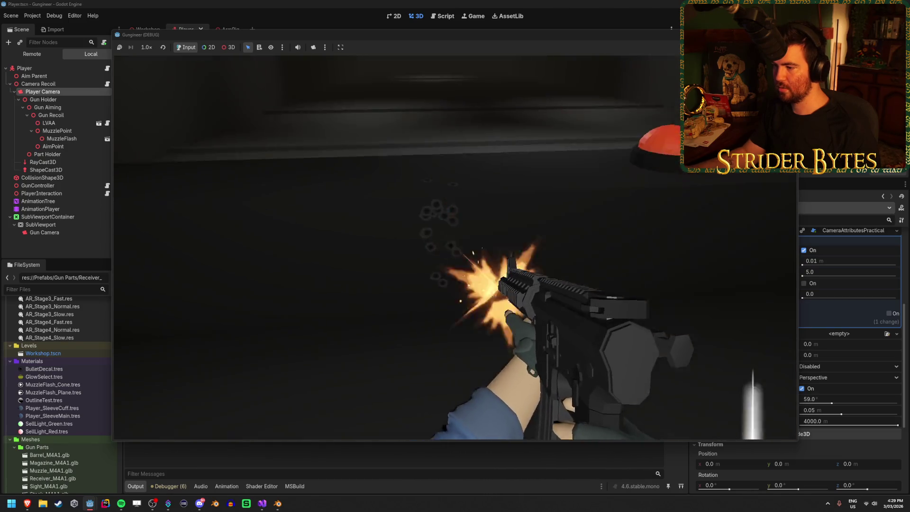
{"action": "right_click", "coordinate": [455, 247]}
{"action": "left_click", "coordinate": [455, 248]}
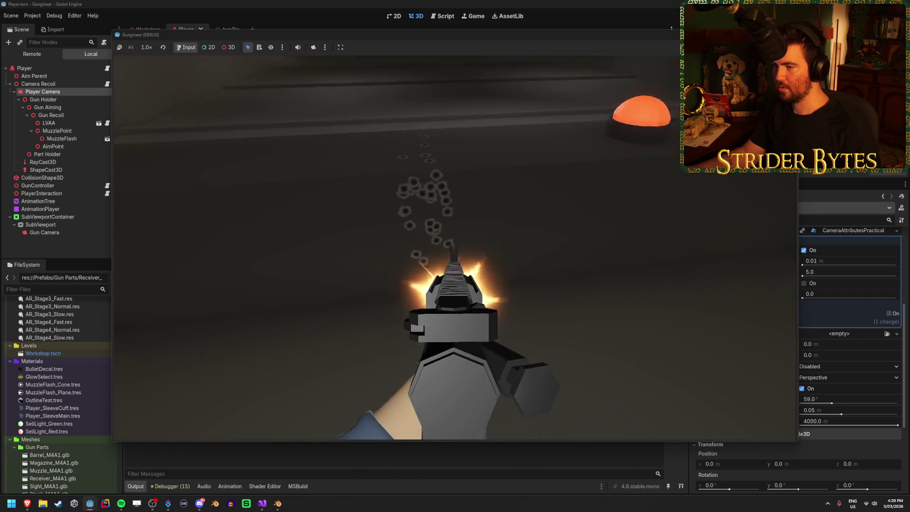
{"action": "right_click", "coordinate": [455, 248]}
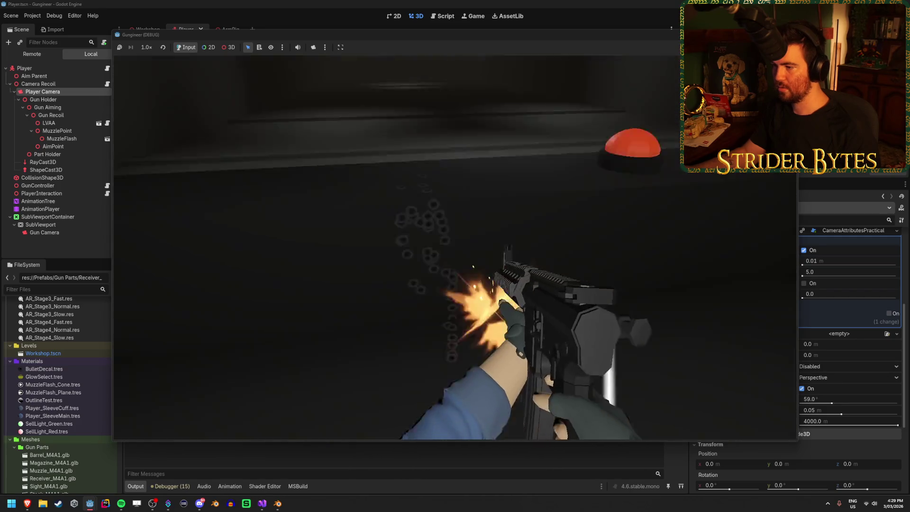
{"action": "key", "text": "F8"}
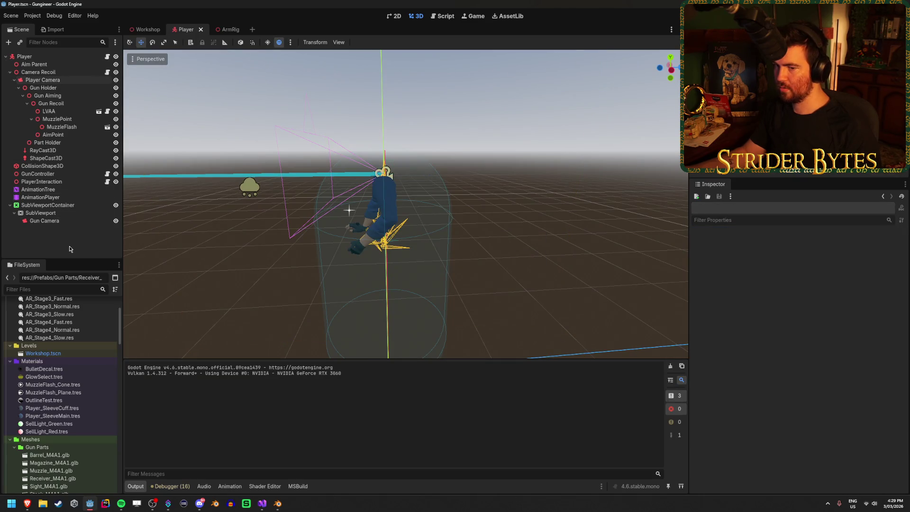
Reset the Player Camera's field of view to 75° and retest firing the rifle in-game.
{"action": "left_click", "coordinate": [60, 79]}
{"action": "left_click", "coordinate": [791, 401]}
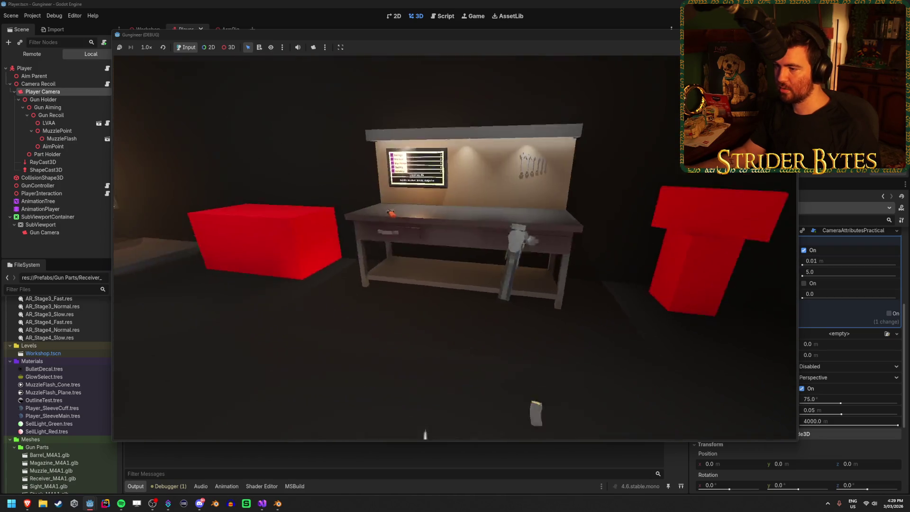
{"action": "key", "text": "w"}
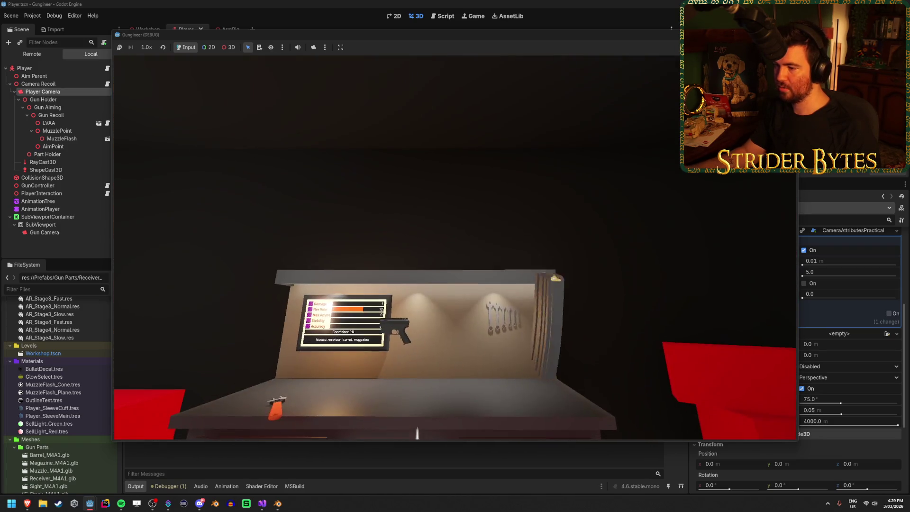
{"action": "key", "text": "w"}
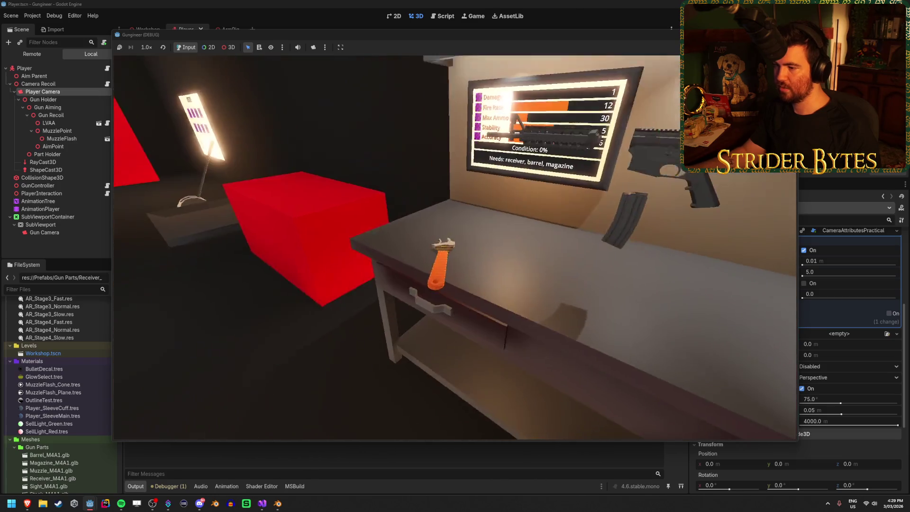
{"action": "key", "text": "e"}
{"action": "left_click", "coordinate": [456, 248]}
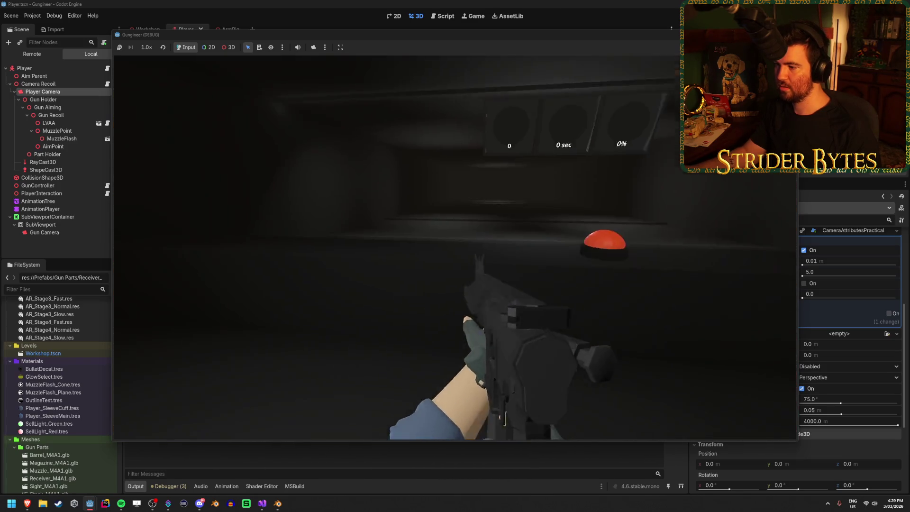
{"action": "left_click", "coordinate": [455, 248]}
{"action": "left_click", "coordinate": [455, 248]}
{"action": "left_click", "coordinate": [455, 247]}
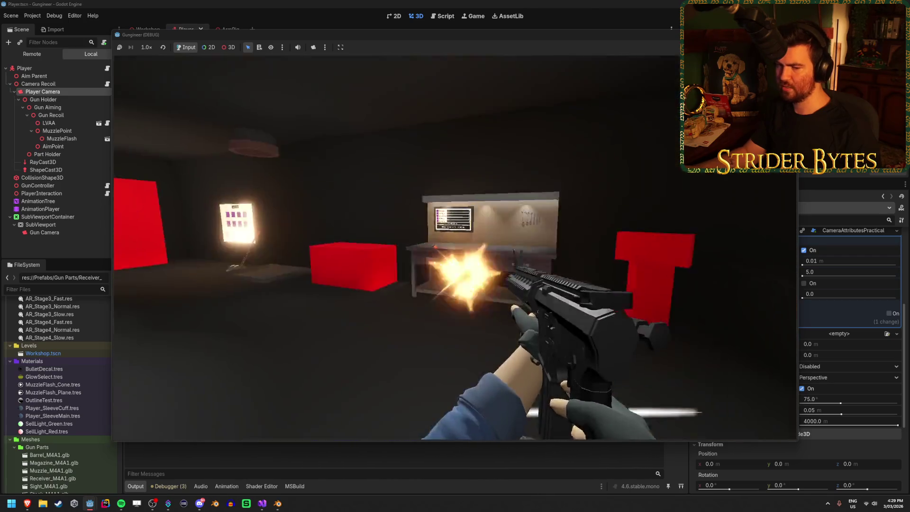
{"action": "left_click", "coordinate": [455, 248]}
{"action": "left_click", "coordinate": [455, 248]}
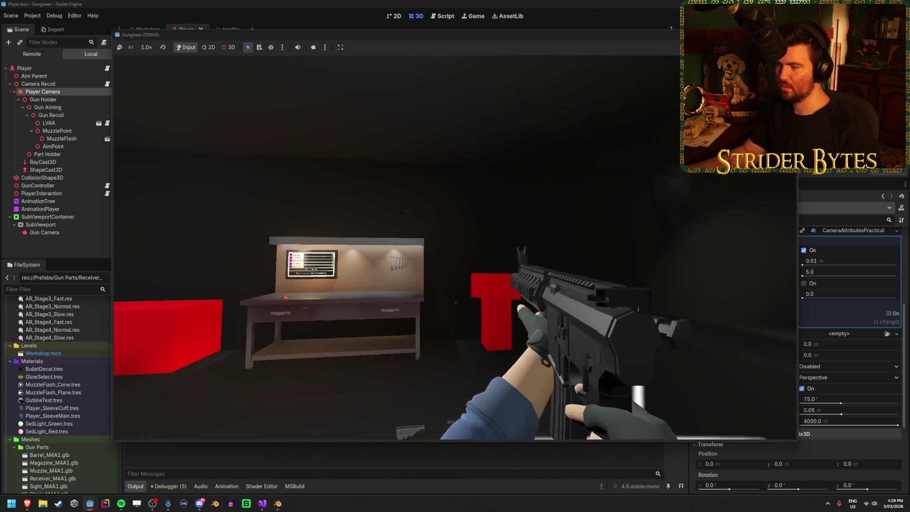
{"action": "left_click", "coordinate": [455, 248]}
{"action": "left_click", "coordinate": [455, 247]}
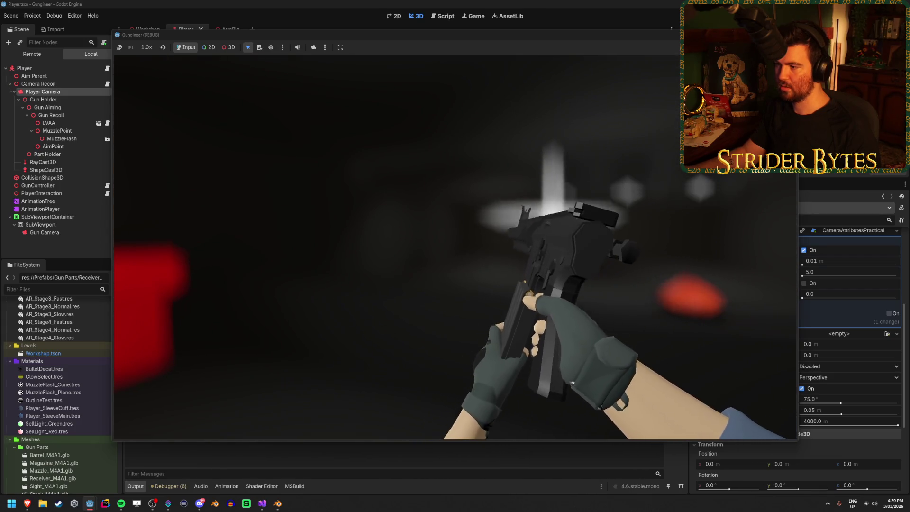
{"action": "key", "text": "F8"}
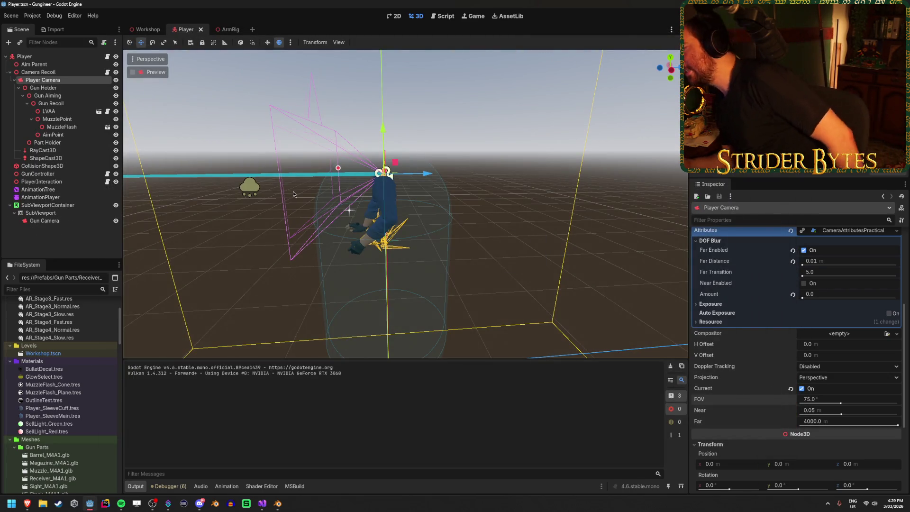
Preview the viewmodel animation in Blender and set the camera field of view to 80°.
{"action": "left_click", "coordinate": [57, 223]}
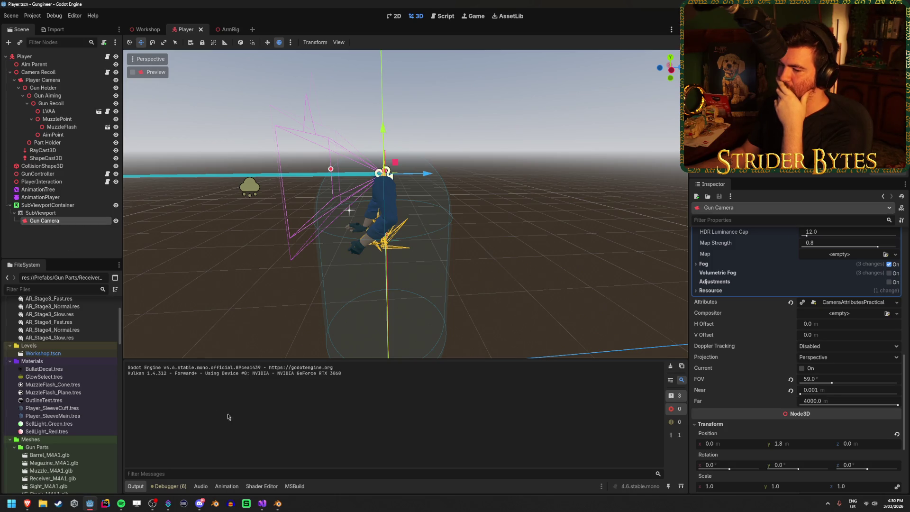
{"action": "left_click", "coordinate": [279, 508]}
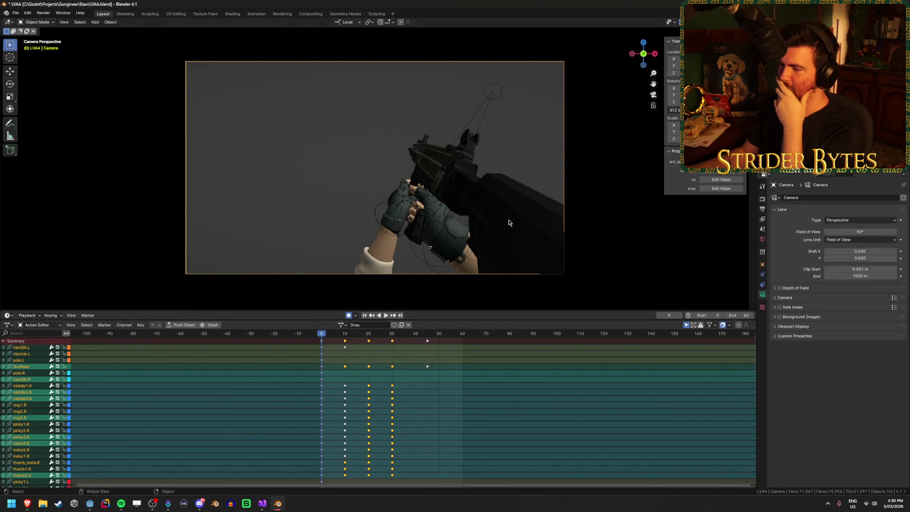
{"action": "key", "text": "space"}
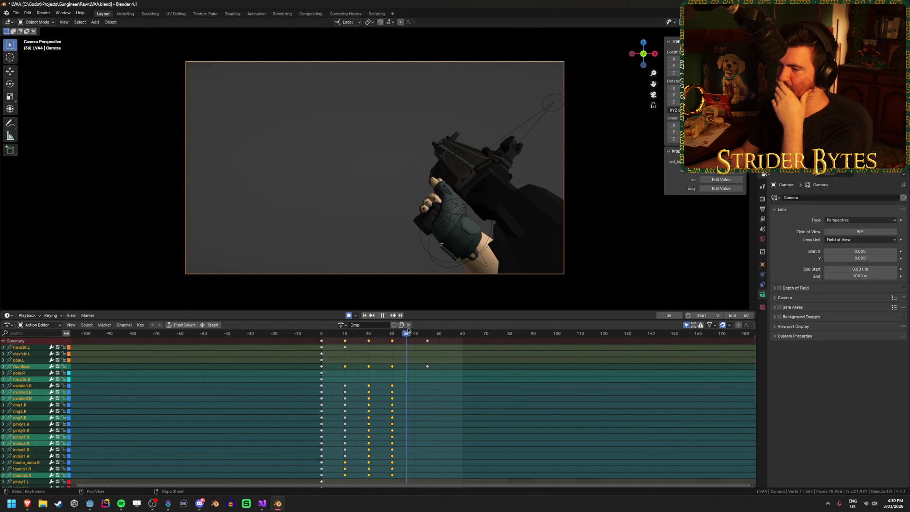
{"action": "key", "text": "space"}
{"action": "left_click", "coordinate": [863, 229]}
{"action": "type", "text": "8"}
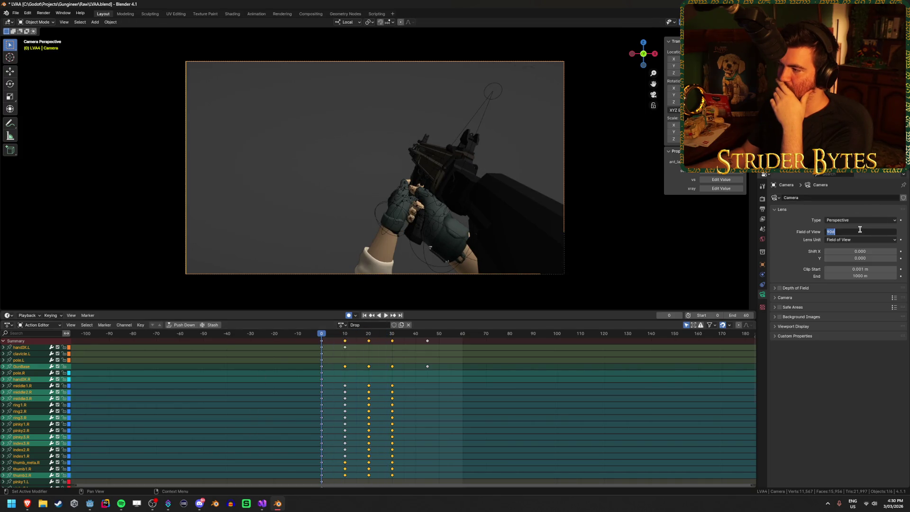
{"action": "type", "text": "0"}
{"action": "key", "text": "Return"}
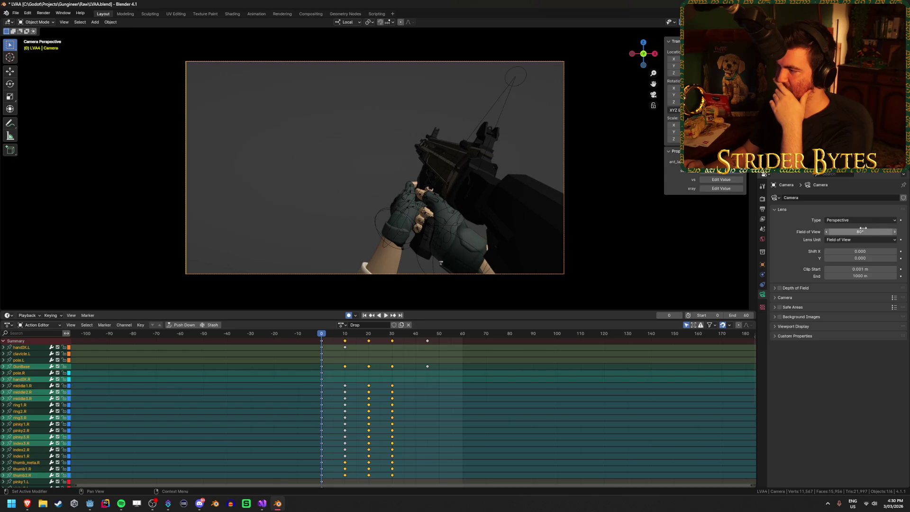
Widen the field of view to about 86° and check the pose at frame 20.
{"action": "left_click_drag", "start_coordinate": [864, 229], "coordinate": [899, 229]}
{"action": "key", "text": "space"}
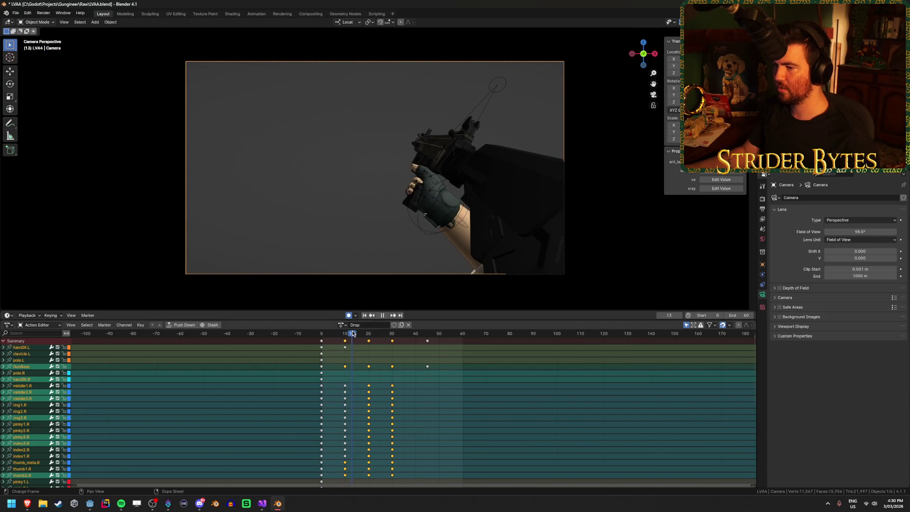
{"action": "mouse_move", "coordinate": [355, 334]}
{"action": "left_mouse_down"}
{"action": "mouse_move", "coordinate": [388, 334]}
{"action": "mouse_move", "coordinate": [369, 334]}
{"action": "left_mouse_up"}
{"action": "key", "text": "space"}
{"action": "mouse_move", "coordinate": [861, 231]}
{"action": "left_mouse_down"}
{"action": "mouse_move", "coordinate": [838, 232]}
{"action": "mouse_move", "coordinate": [878, 233]}
{"action": "left_mouse_up"}
{"action": "key", "text": "shift+Left"}
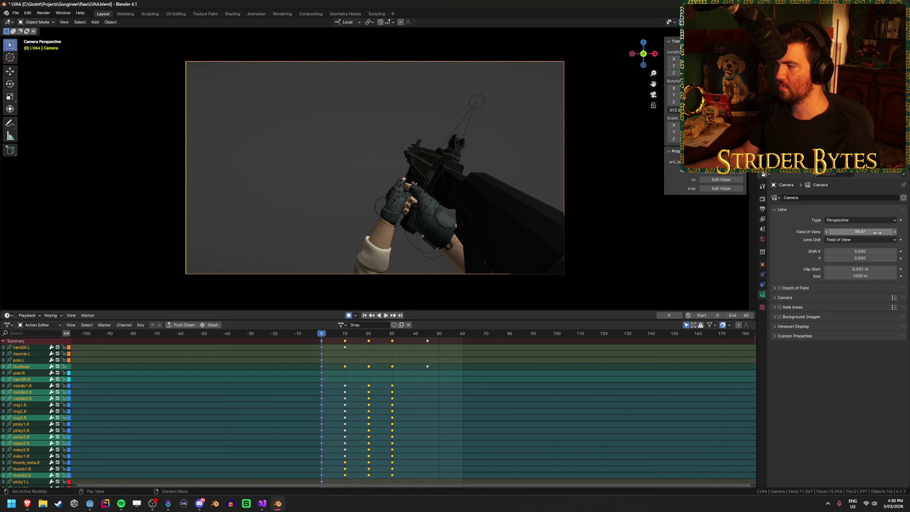
Set the camera field of view to 90° and save LVAA.blend.
{"action": "left_click", "coordinate": [878, 233]}
{"action": "type", "text": "90"}
{"action": "key", "text": "Return"}
{"action": "key", "text": "ctrl+s"}
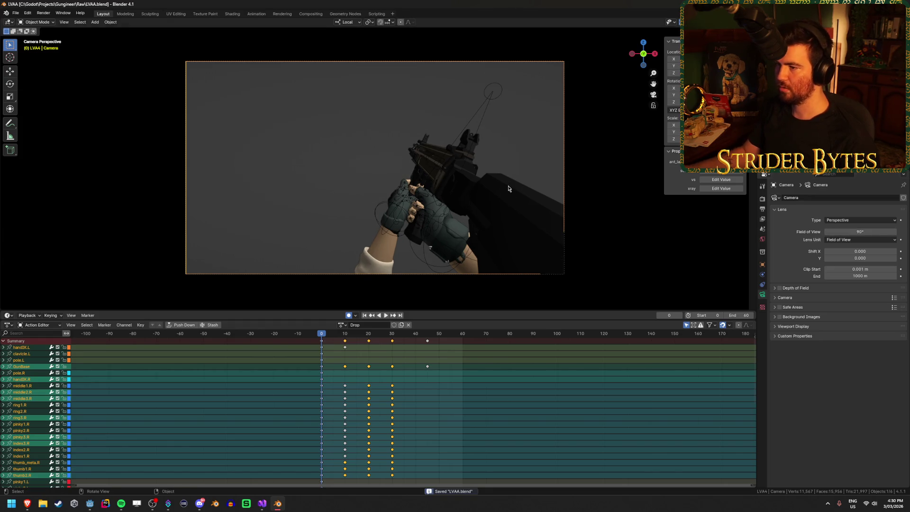
{"action": "left_click", "coordinate": [90, 504]}
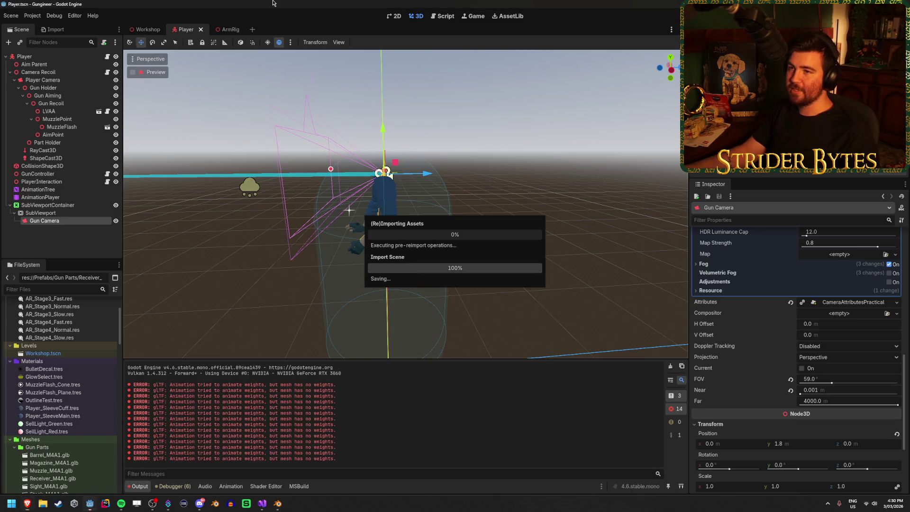
In the ArmRig scene, put GlintMesh on render layer 2 only and test-run the glint.
{"action": "left_click", "coordinate": [226, 30]}
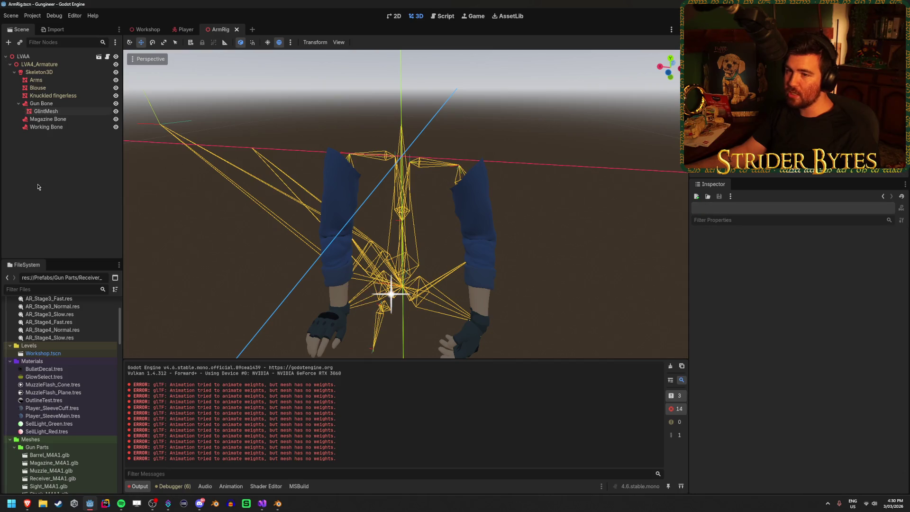
{"action": "left_click", "coordinate": [697, 362]}
{"action": "left_click", "coordinate": [706, 361]}
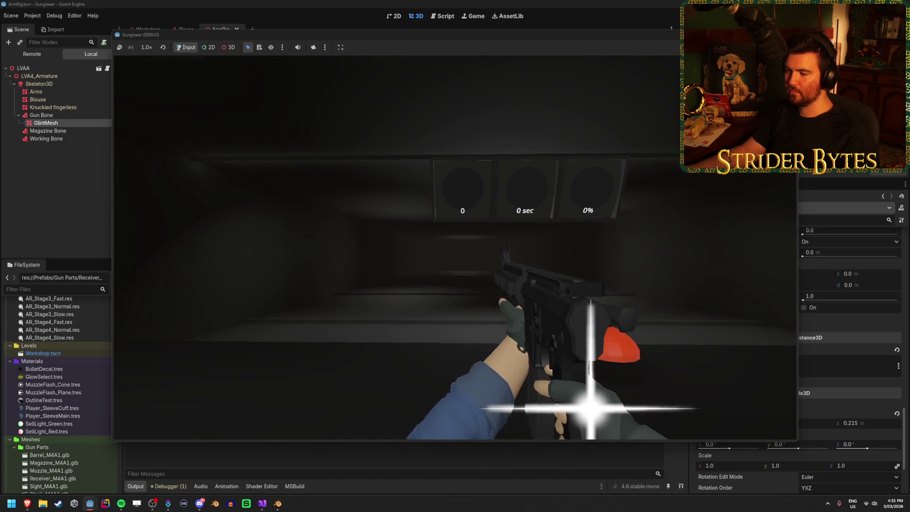
{"action": "key", "text": "Escape"}
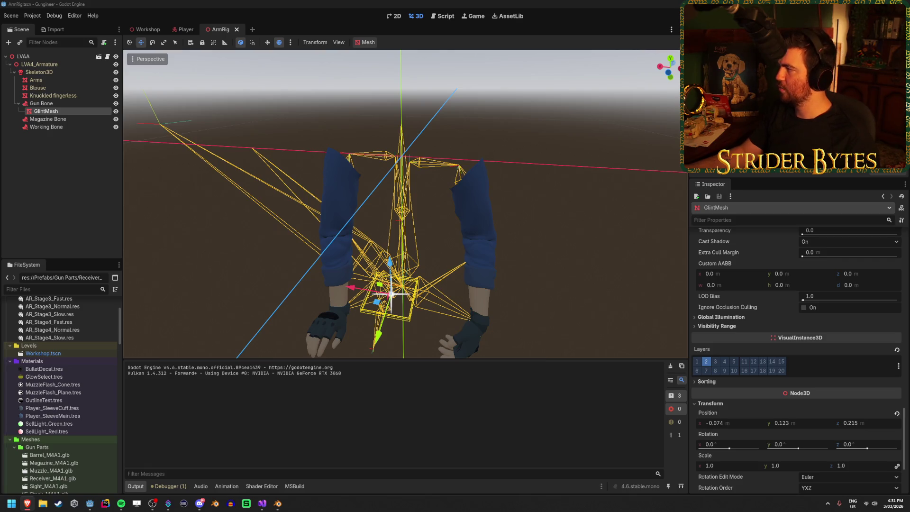
{"action": "key", "text": "alt+Tab"}
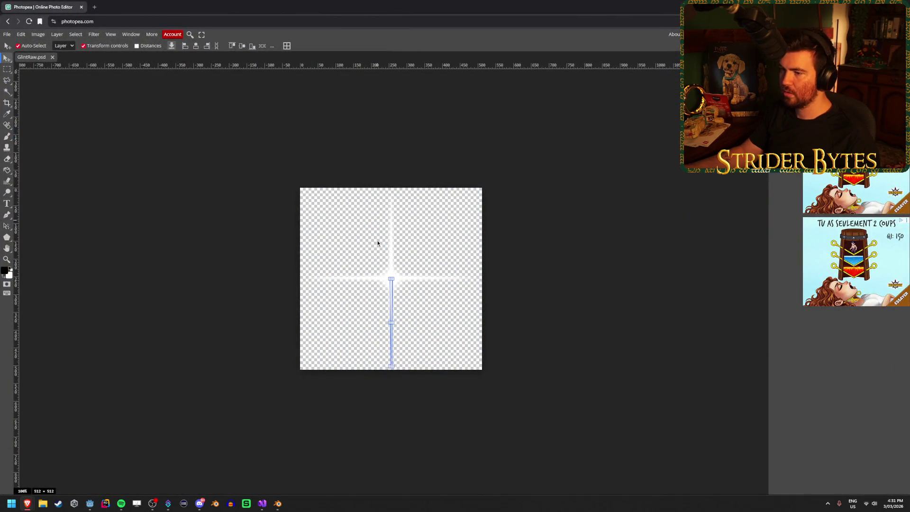
Select all four glint layers, show the black background, and turn off Shape 1's outer glow.
{"action": "scroll", "coordinate": [386, 272], "scroll_direction": "up", "scroll_amount": 2}
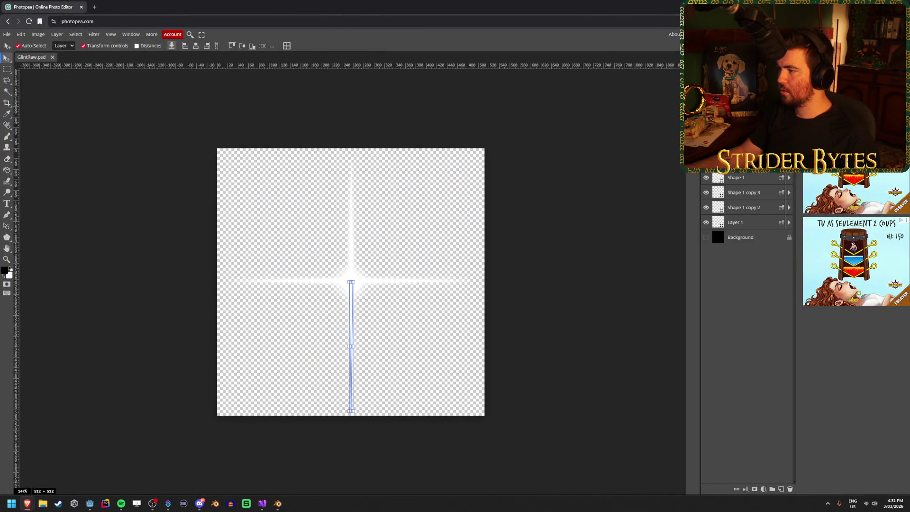
{"action": "left_click", "coordinate": [758, 224]}
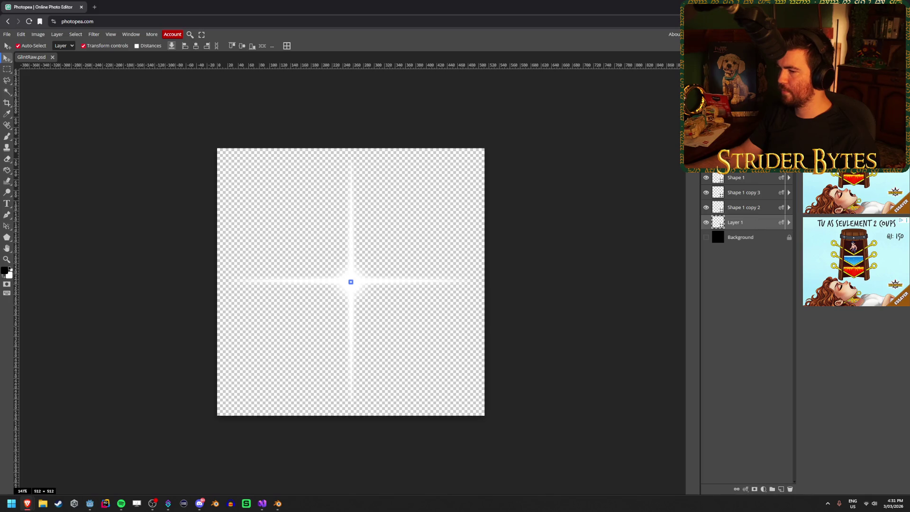
{"action": "left_click", "coordinate": [738, 178], "text": "shift"}
{"action": "left_click", "coordinate": [706, 238]}
{"action": "left_click", "coordinate": [509, 320]}
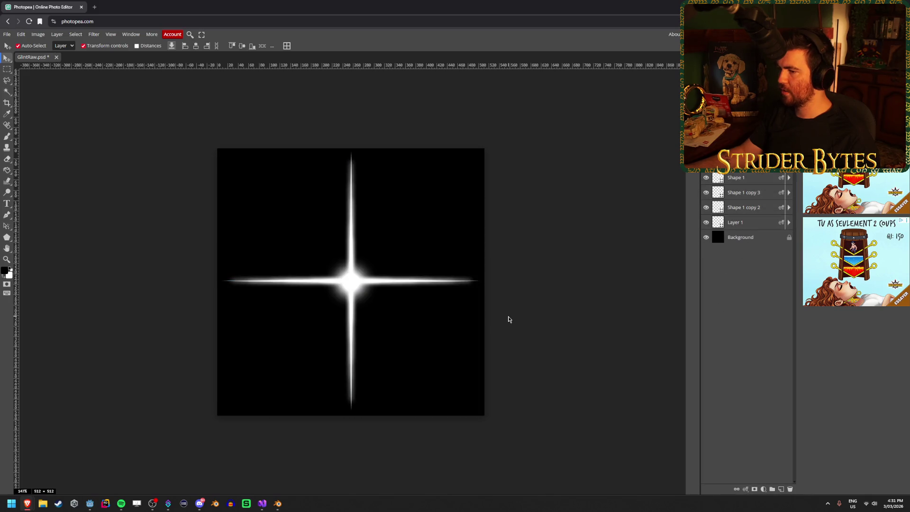
{"action": "left_click", "coordinate": [757, 222]}
{"action": "left_click", "coordinate": [737, 177], "text": "shift"}
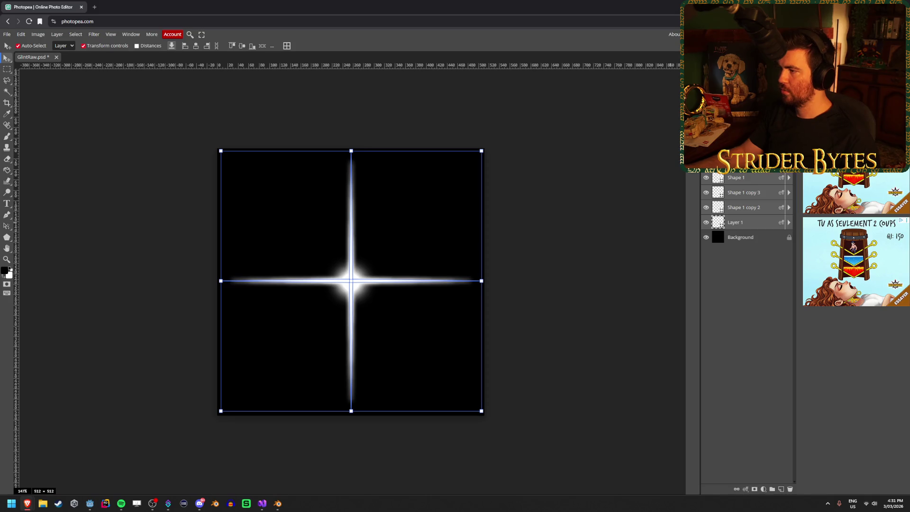
{"action": "right_click", "coordinate": [726, 175]}
{"action": "double_click", "coordinate": [761, 175]}
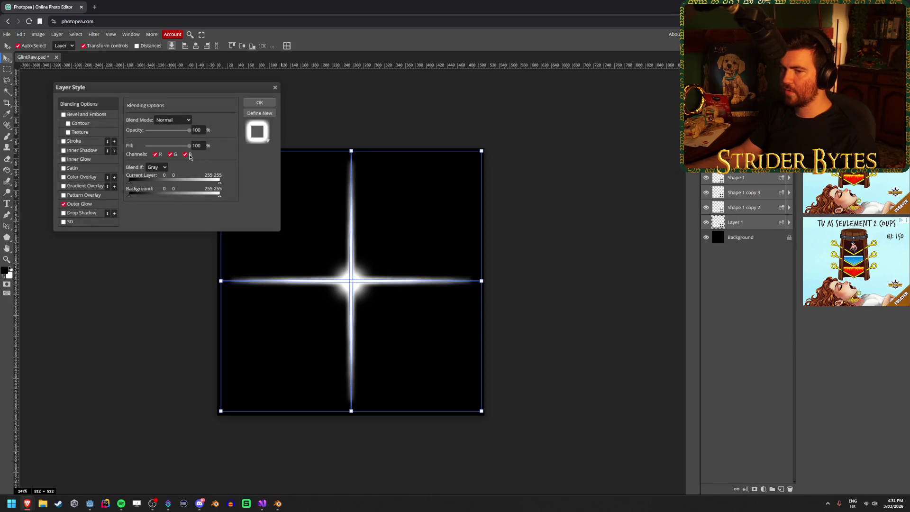
{"action": "left_click", "coordinate": [64, 205]}
{"action": "left_click", "coordinate": [64, 205]}
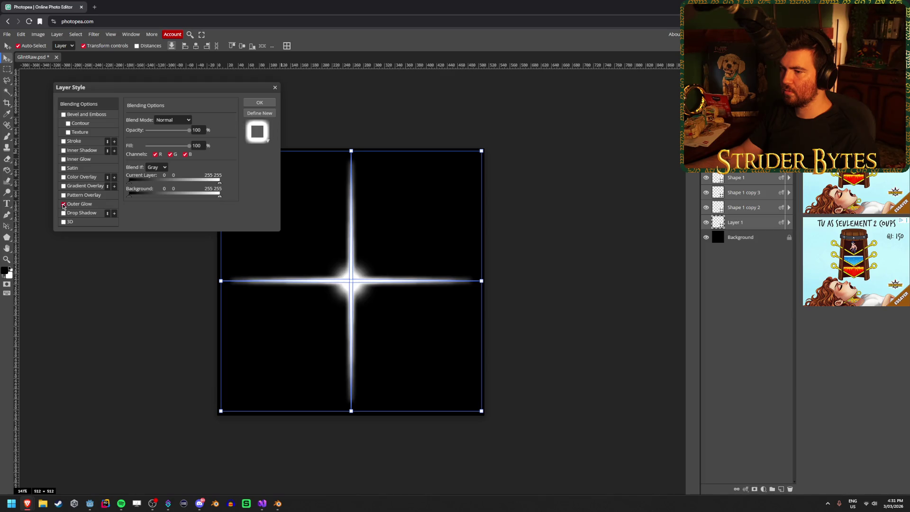
{"action": "left_click", "coordinate": [64, 204]}
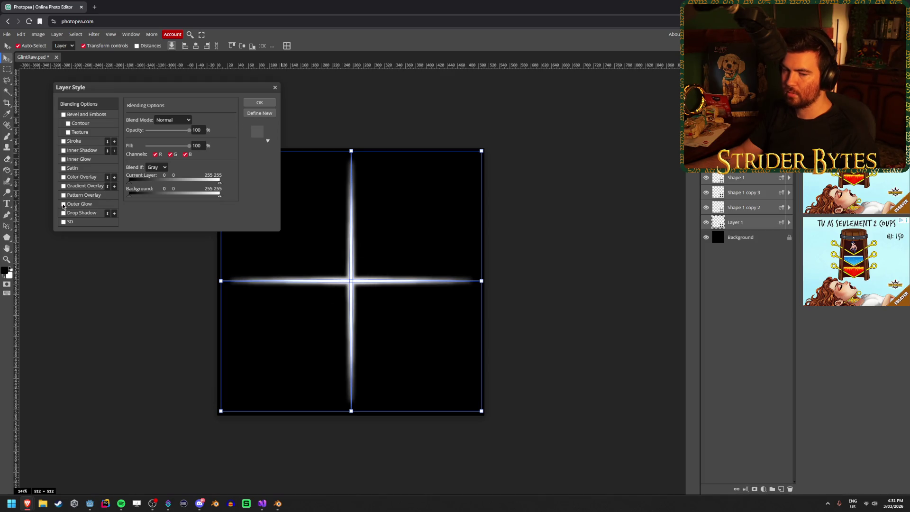
{"action": "left_click", "coordinate": [260, 103]}
Hide the Outer Glow effect on the lower, upper, left and right glint spikes.
{"action": "left_click", "coordinate": [351, 347]}
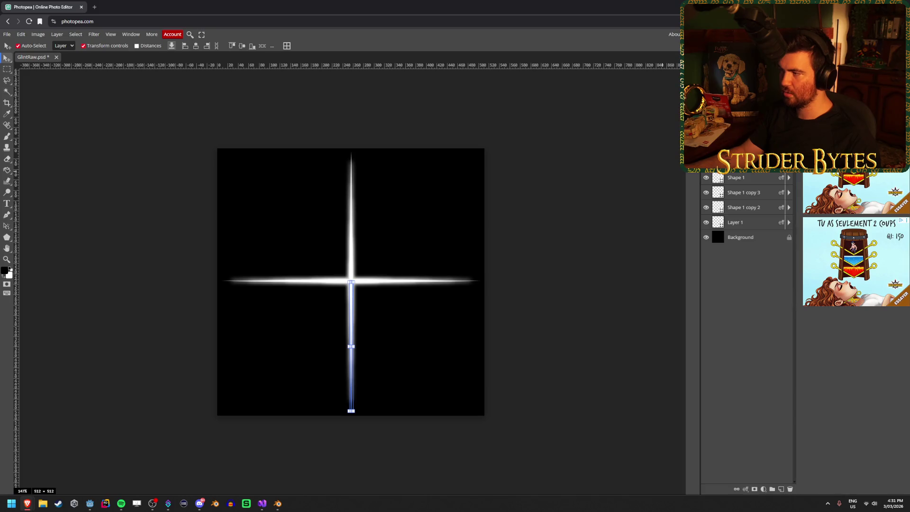
{"action": "scroll", "coordinate": [727, 183], "scroll_direction": "up", "scroll_amount": 1}
{"action": "left_click", "coordinate": [728, 181]}
{"action": "left_click", "coordinate": [790, 193]}
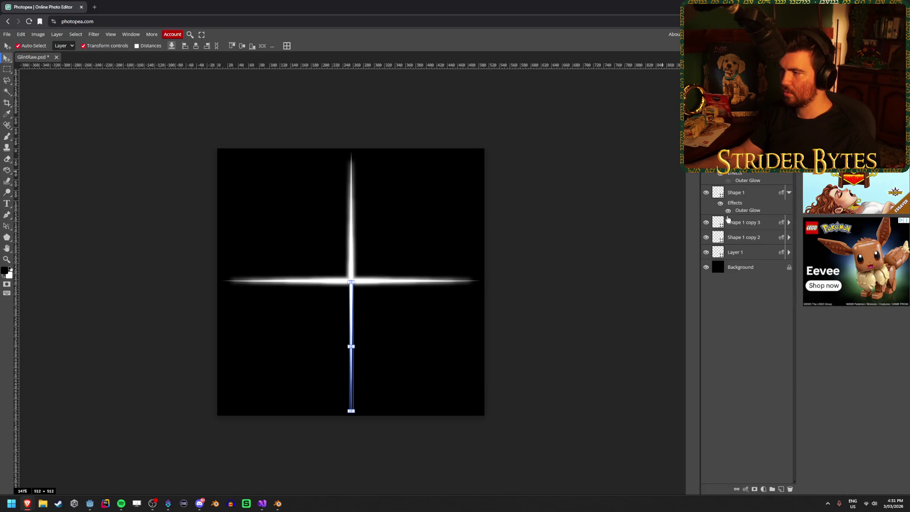
{"action": "left_click", "coordinate": [728, 210]}
{"action": "left_click", "coordinate": [790, 223]}
{"action": "left_click", "coordinate": [728, 240]}
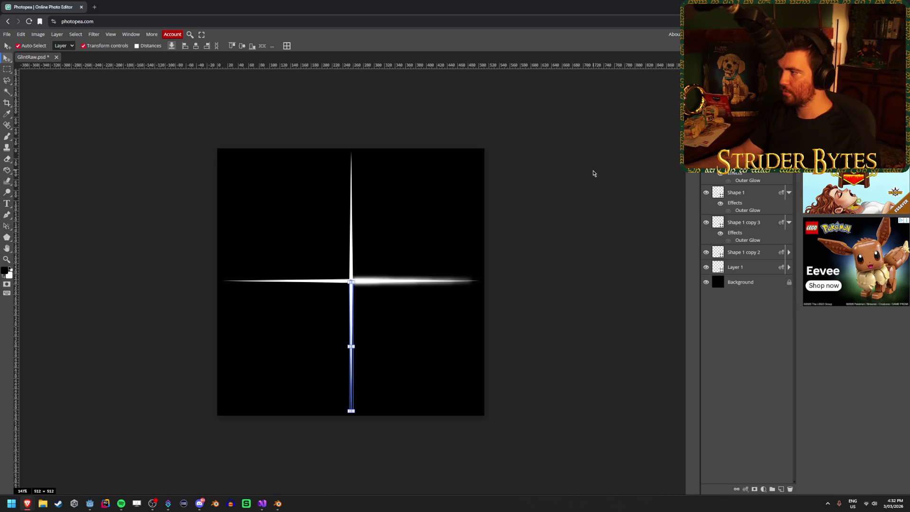
{"action": "left_click", "coordinate": [790, 253]}
{"action": "left_click", "coordinate": [729, 270]}
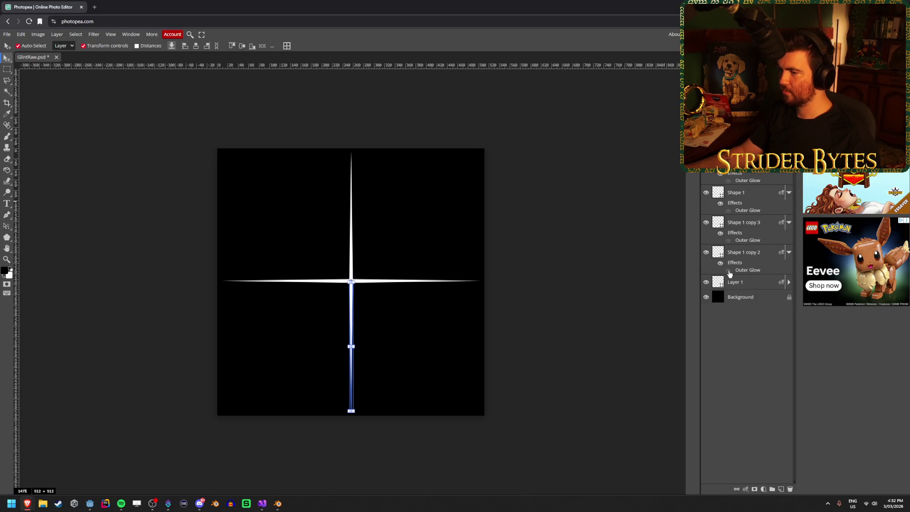
{"action": "left_click", "coordinate": [789, 283]}
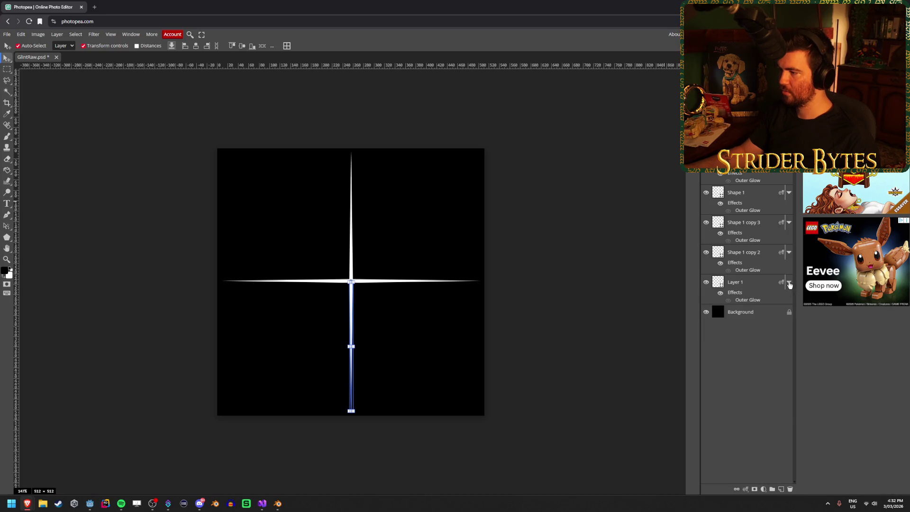
{"action": "left_click", "coordinate": [533, 365]}
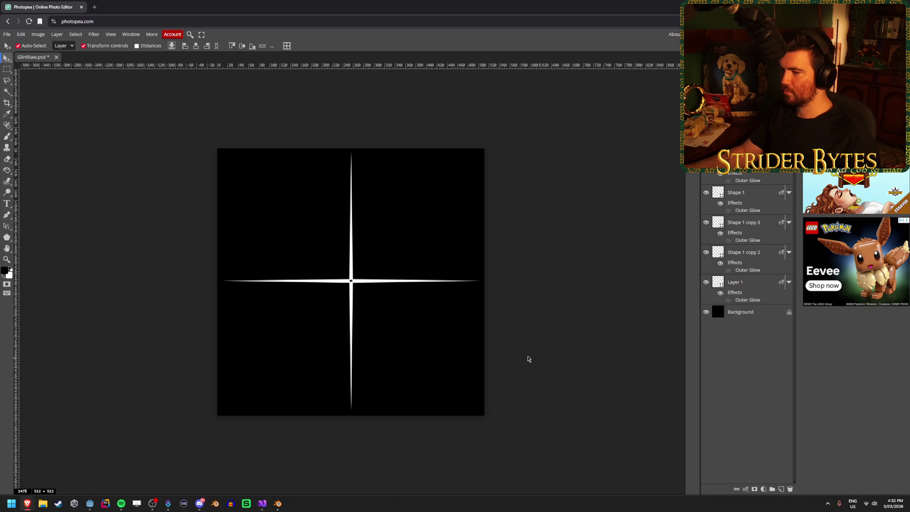
Select Layer 1 at the glint centre and switch to the polygon shape tool.
{"action": "scroll", "coordinate": [343, 288], "scroll_direction": "up", "scroll_amount": 5}
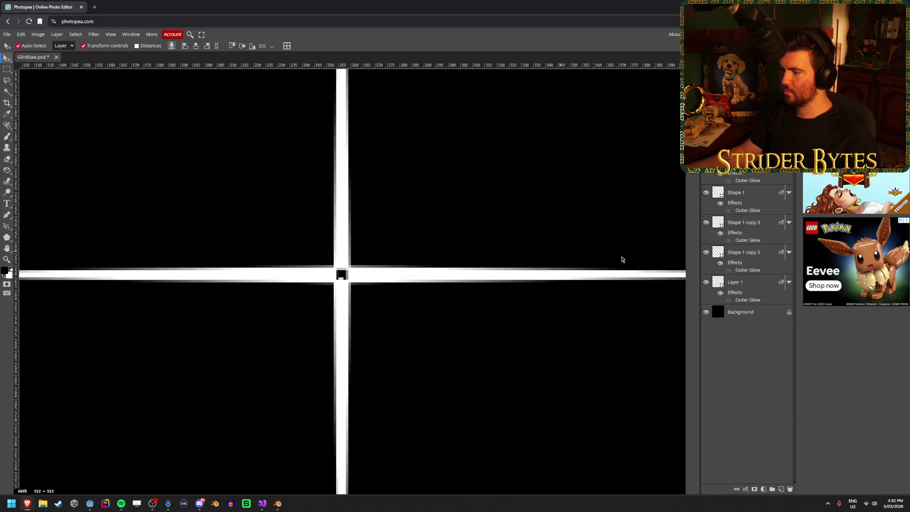
{"action": "scroll", "coordinate": [382, 284], "scroll_direction": "down", "scroll_amount": 3}
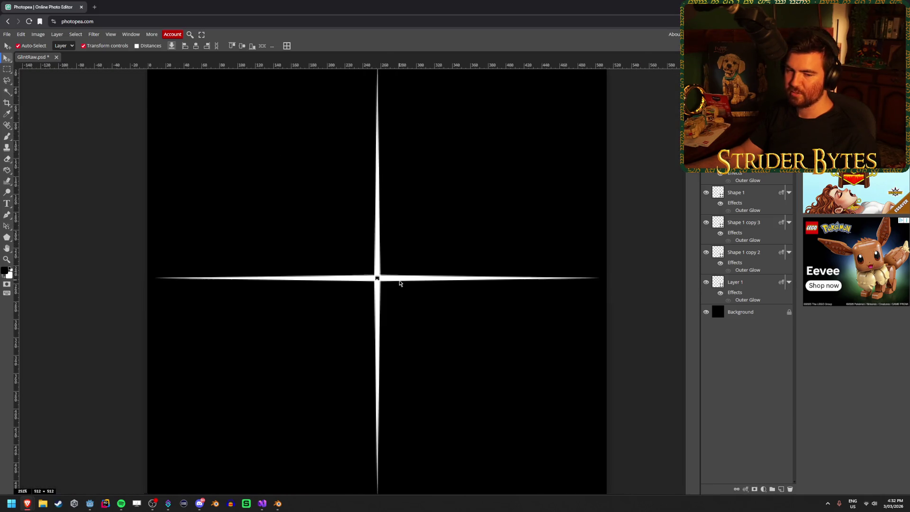
{"action": "scroll", "coordinate": [400, 283], "scroll_direction": "up", "scroll_amount": 1}
{"action": "left_click", "coordinate": [373, 277]}
{"action": "scroll", "coordinate": [242, 279], "scroll_direction": "down", "scroll_amount": 2}
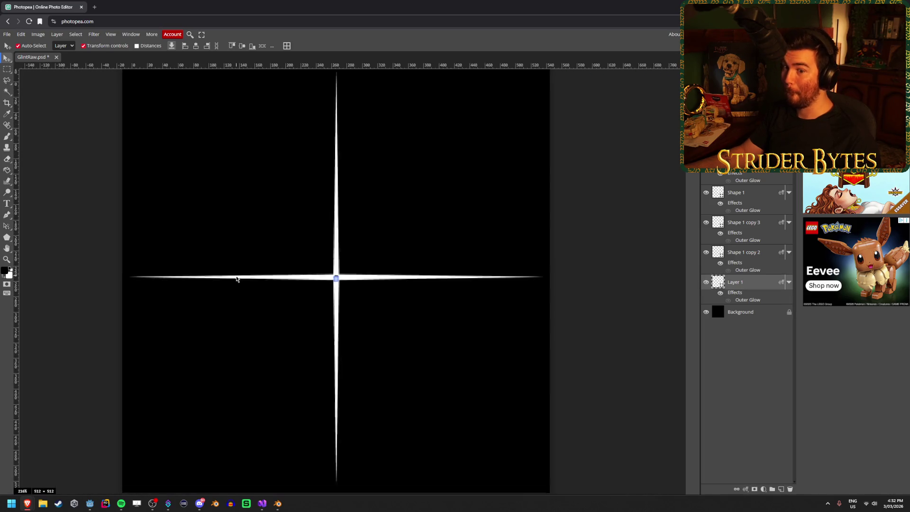
{"action": "left_click", "coordinate": [11, 237]}
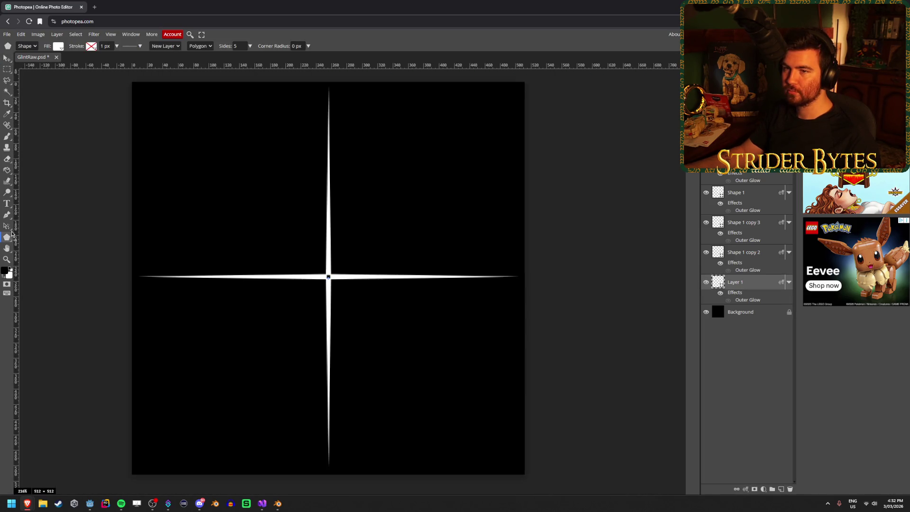
{"action": "left_click", "coordinate": [7, 34]}
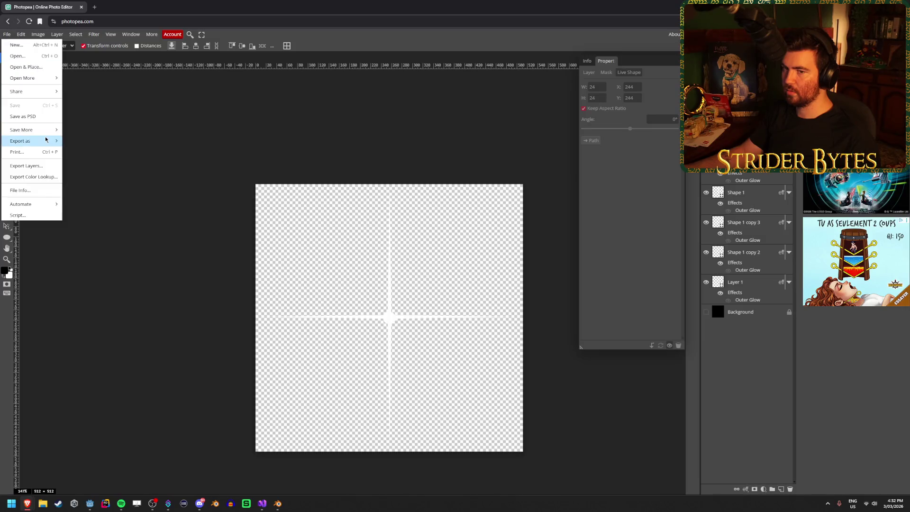
Export the glint as a PNG named Glint_NoGlow.png into the Gungineer Textures folder.
{"action": "mouse_move", "coordinate": [28, 138]}
{"action": "left_click", "coordinate": [78, 142]}
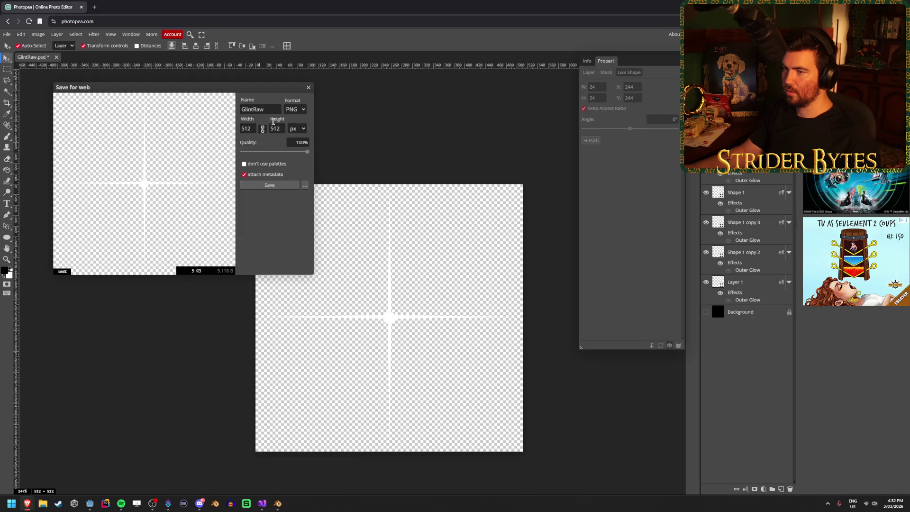
{"action": "left_click", "coordinate": [280, 185]}
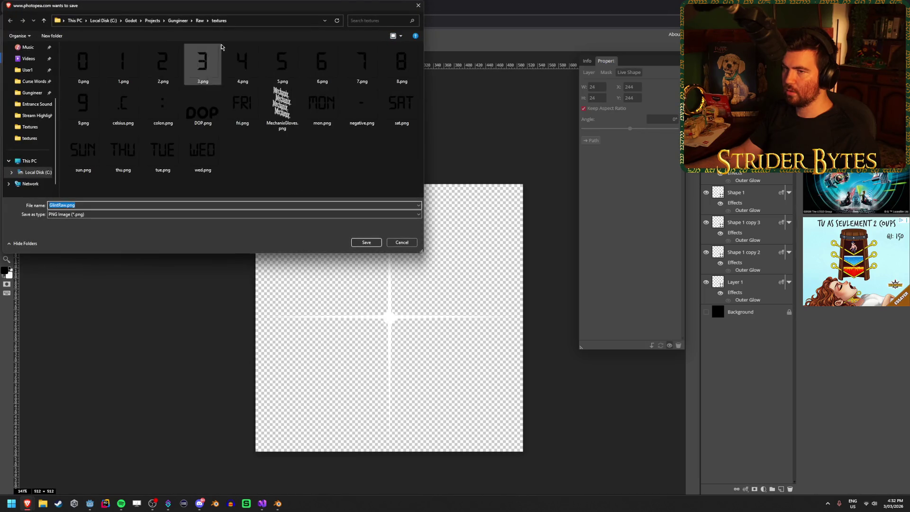
{"action": "left_click", "coordinate": [182, 24]}
{"action": "double_click", "coordinate": [90, 179]}
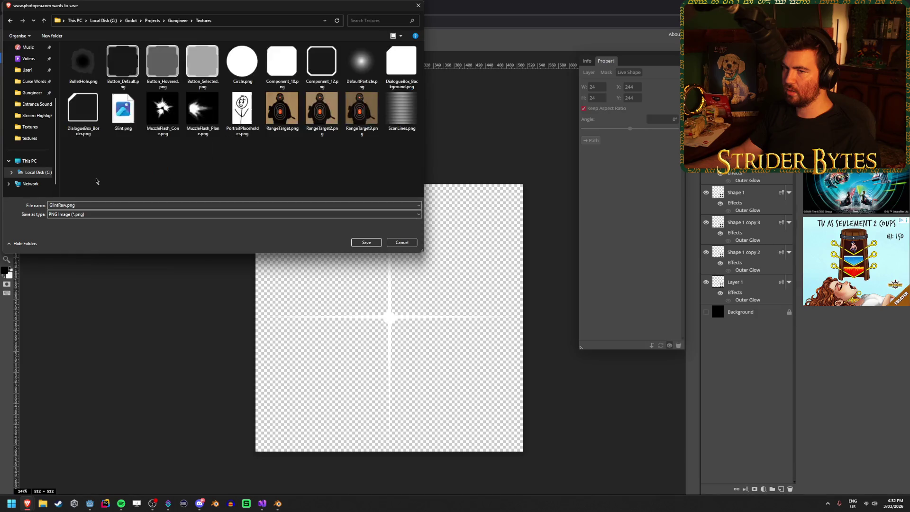
{"action": "left_click", "coordinate": [58, 206]}
{"action": "key", "text": "Home"}
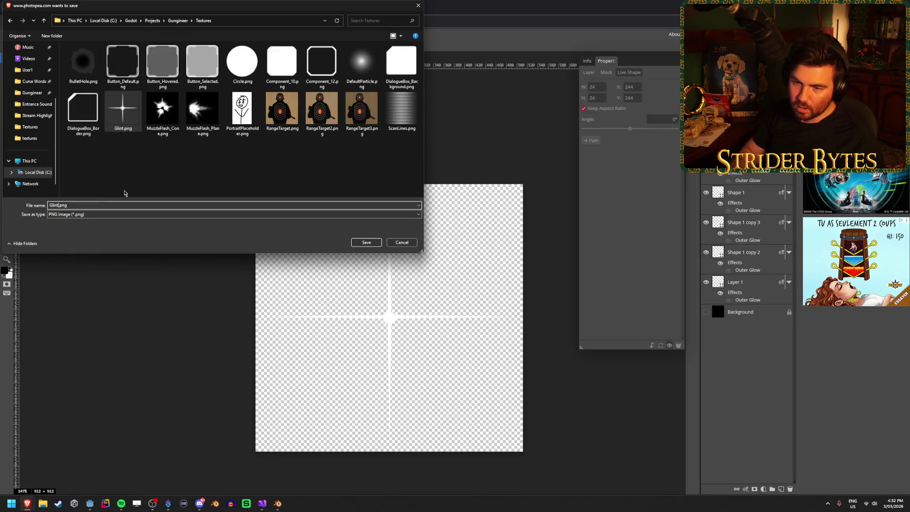
{"action": "left_click", "coordinate": [58, 205]}
{"action": "type", "text": "_NoGlow"}
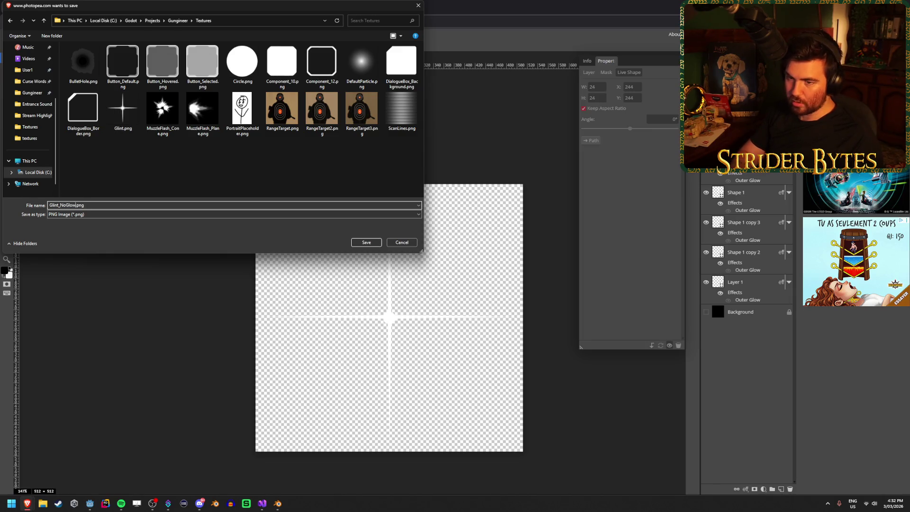
{"action": "key", "text": "Return"}
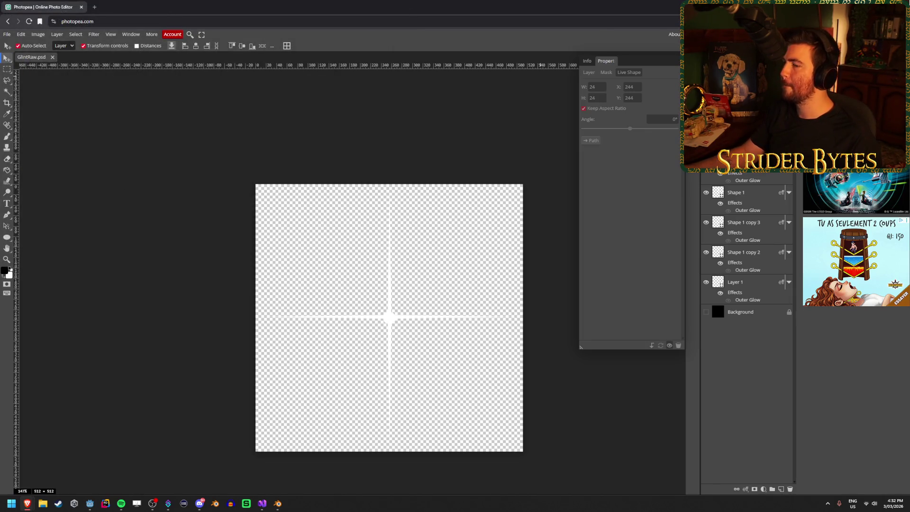
{"action": "key", "text": "alt+Tab"}
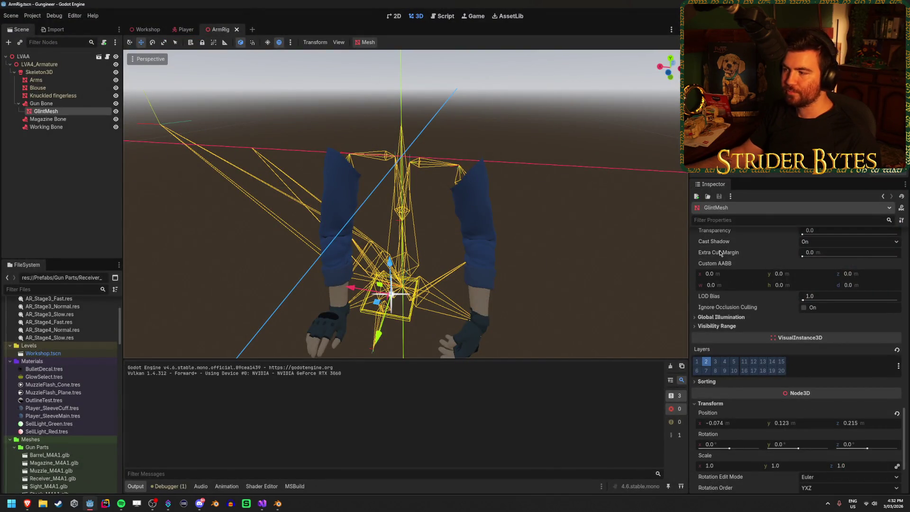
Replace GlintMesh's albedo texture with Glint_NoGlow.png and run the game.
{"action": "scroll", "coordinate": [720, 253], "scroll_direction": "up", "scroll_amount": 5}
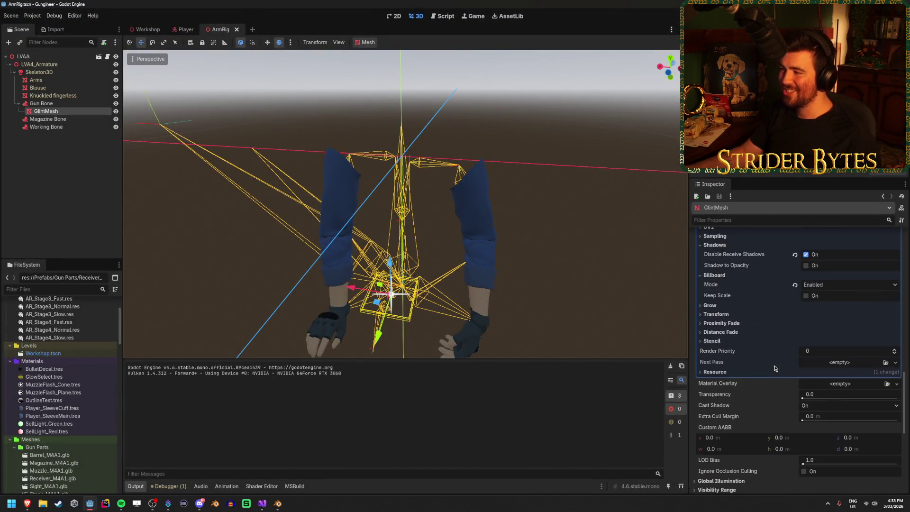
{"action": "scroll", "coordinate": [774, 368], "scroll_direction": "up", "scroll_amount": 3}
{"action": "scroll", "coordinate": [862, 322], "scroll_direction": "up", "scroll_amount": 2}
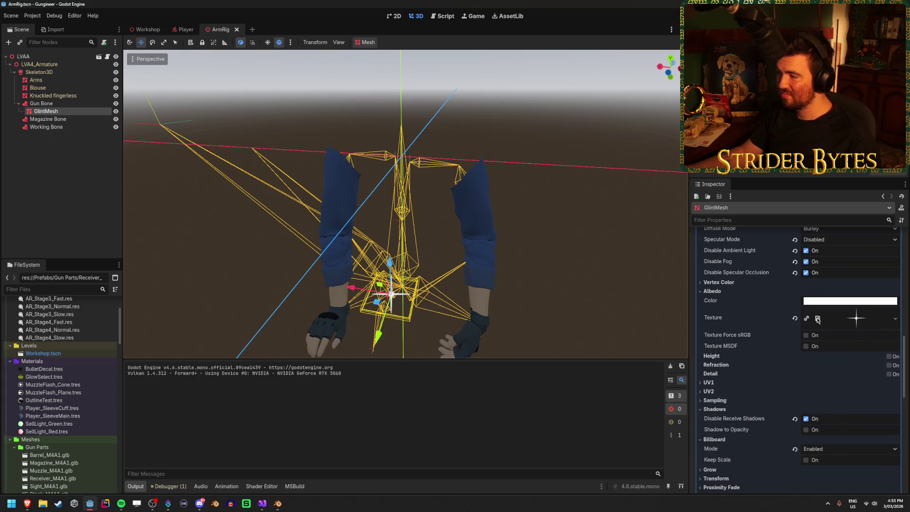
{"action": "left_click", "coordinate": [795, 319]}
{"action": "left_click", "coordinate": [884, 313]}
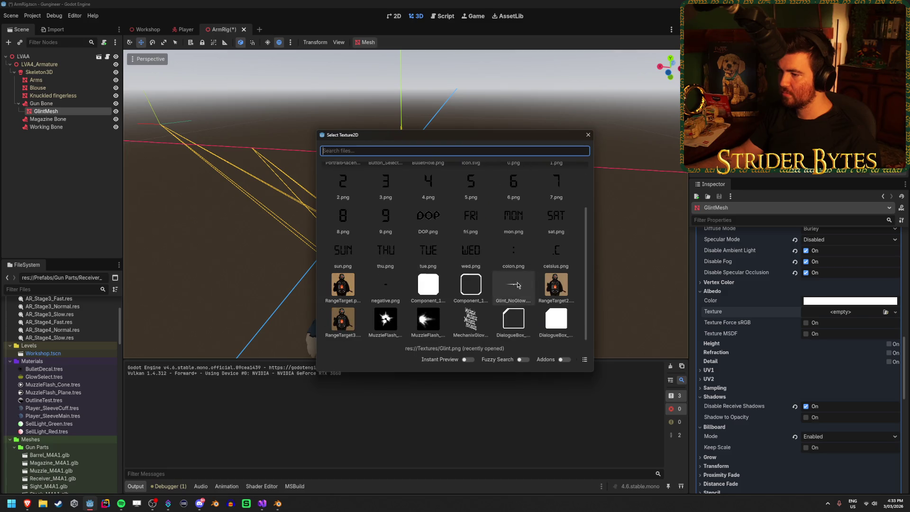
{"action": "double_click", "coordinate": [514, 285]}
{"action": "scroll", "coordinate": [520, 270], "scroll_direction": "up", "scroll_amount": 5}
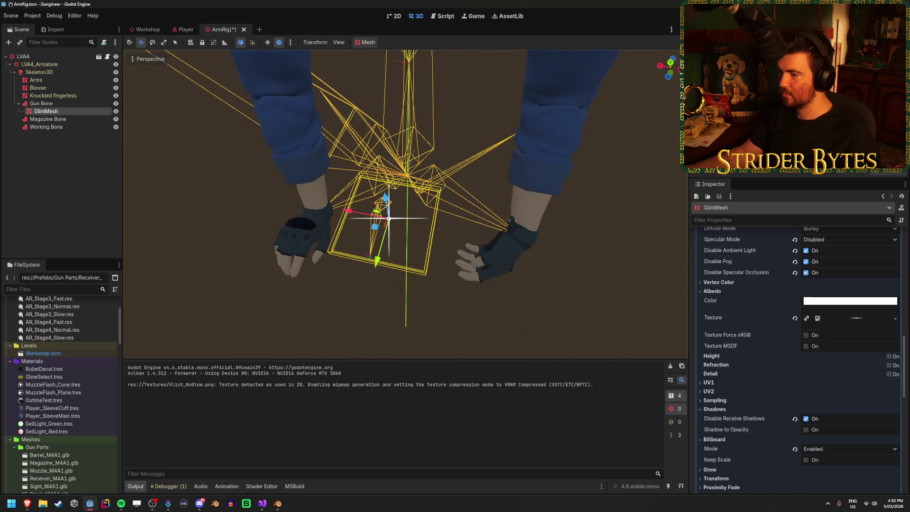
{"action": "key", "text": "F5"}
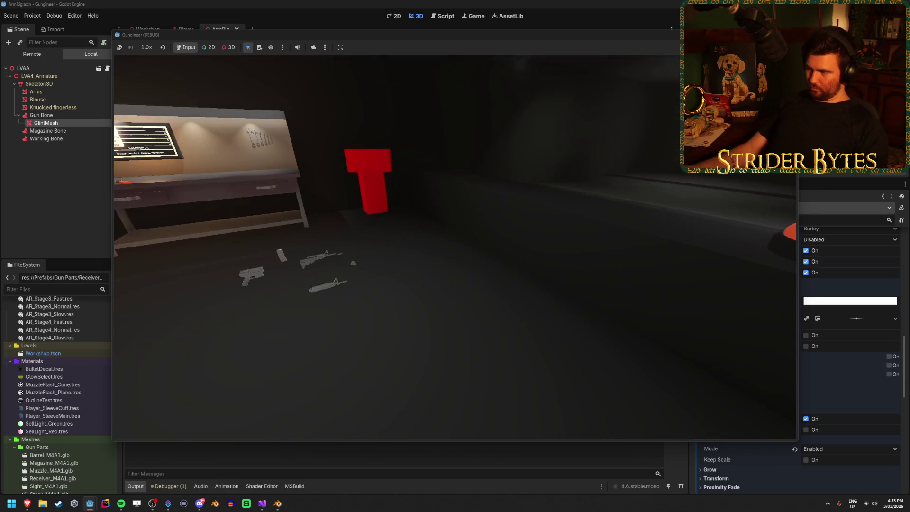
Walk to the workbench, take the rifle to the range to check its glint, then stop.
{"action": "key", "text": "w"}
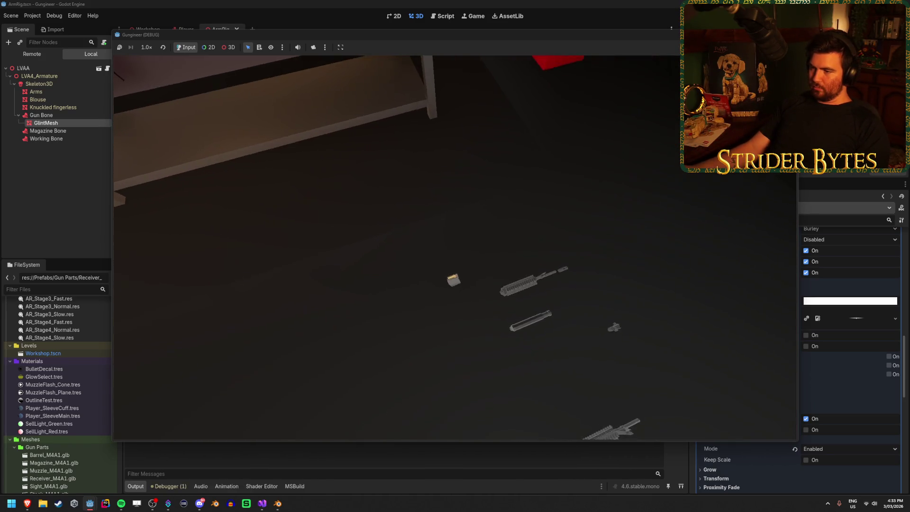
{"action": "mouse_move", "coordinate": [456, 248]}
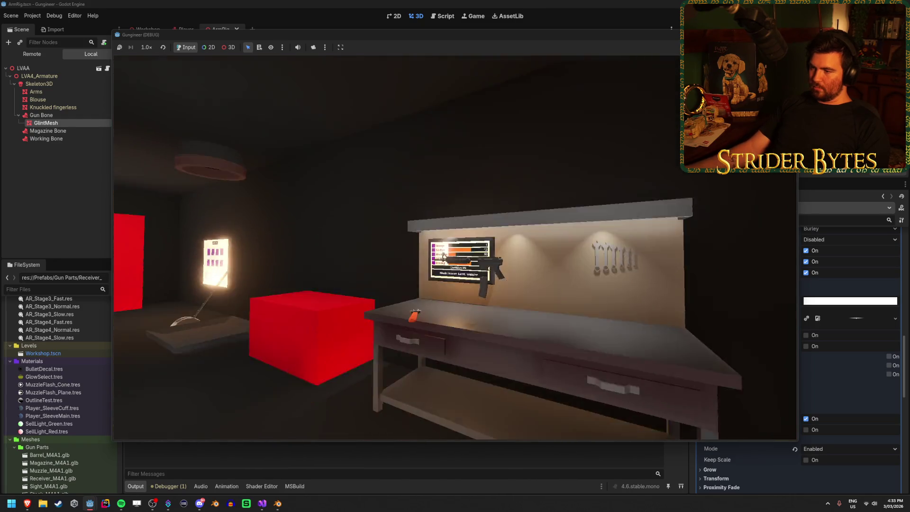
{"action": "key", "text": "e"}
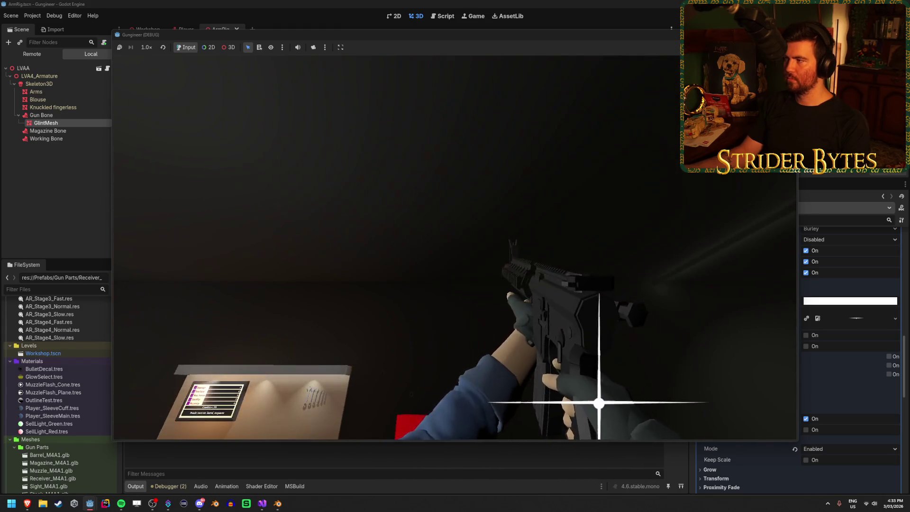
{"action": "key", "text": "F8"}
{"action": "left_click", "coordinate": [19, 194]}
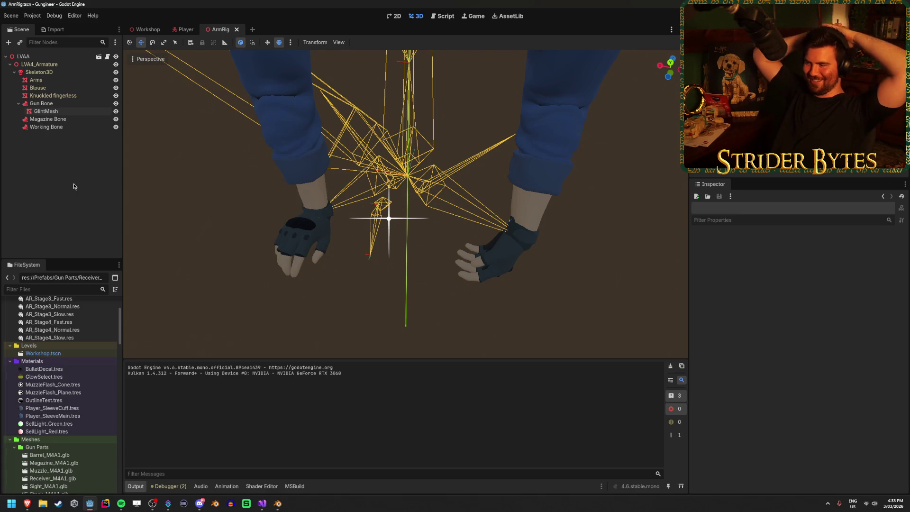
Set GlintMesh's albedo texture back to the original Glint.png.
{"action": "key", "text": "alt+Tab"}
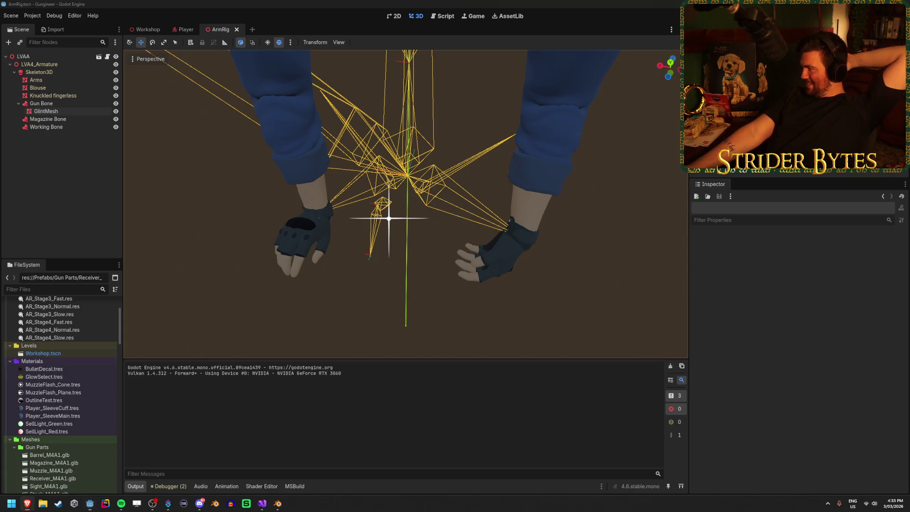
{"action": "left_click", "coordinate": [673, 3]}
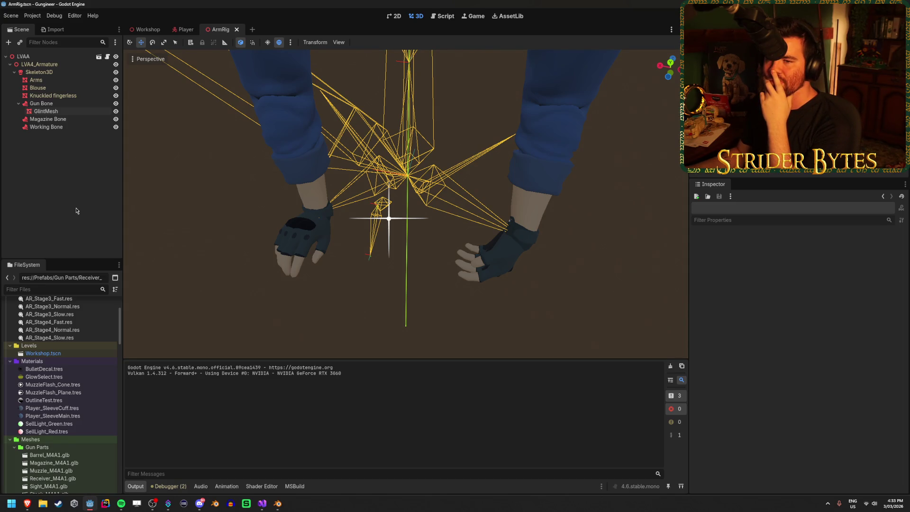
{"action": "left_click", "coordinate": [57, 111]}
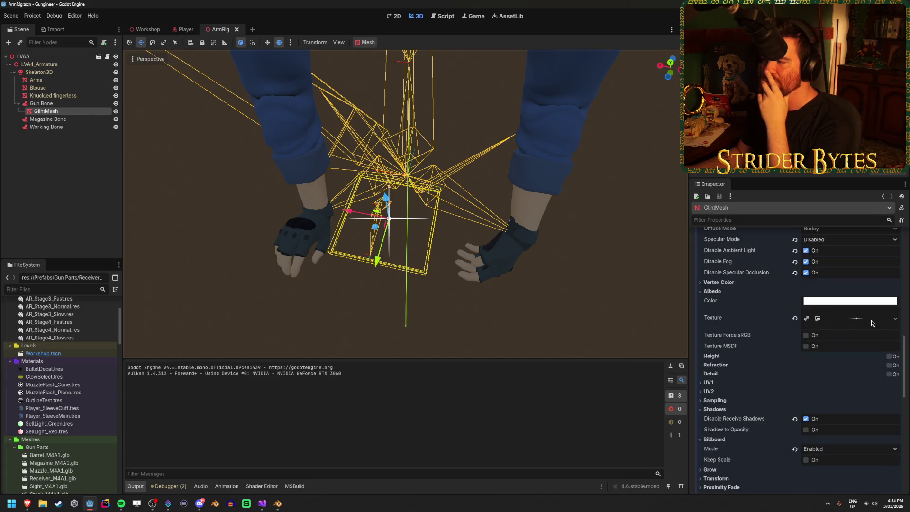
{"action": "left_click", "coordinate": [796, 318]}
{"action": "left_click", "coordinate": [889, 313]}
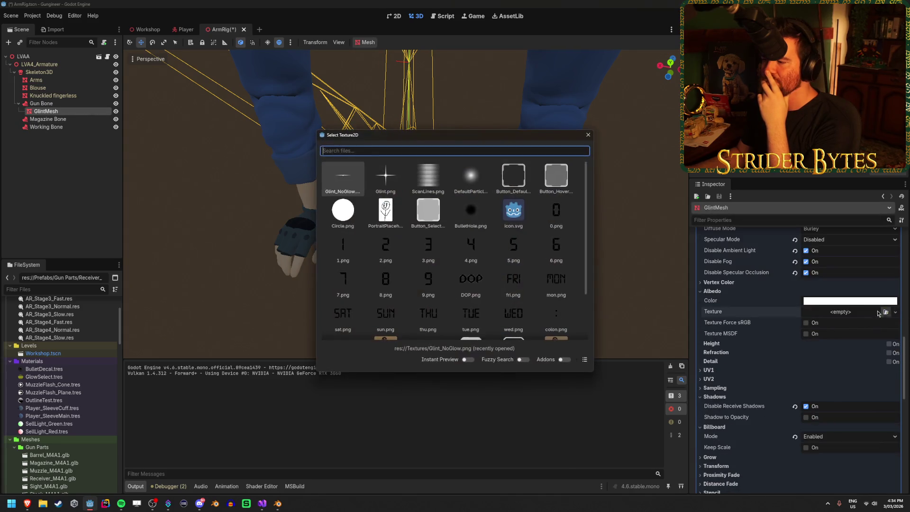
{"action": "double_click", "coordinate": [393, 182]}
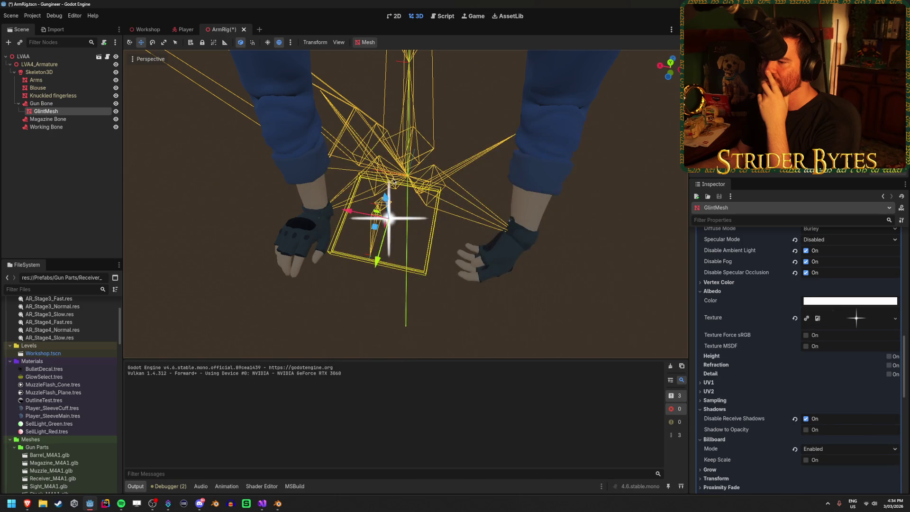
{"action": "left_click", "coordinate": [80, 195]}
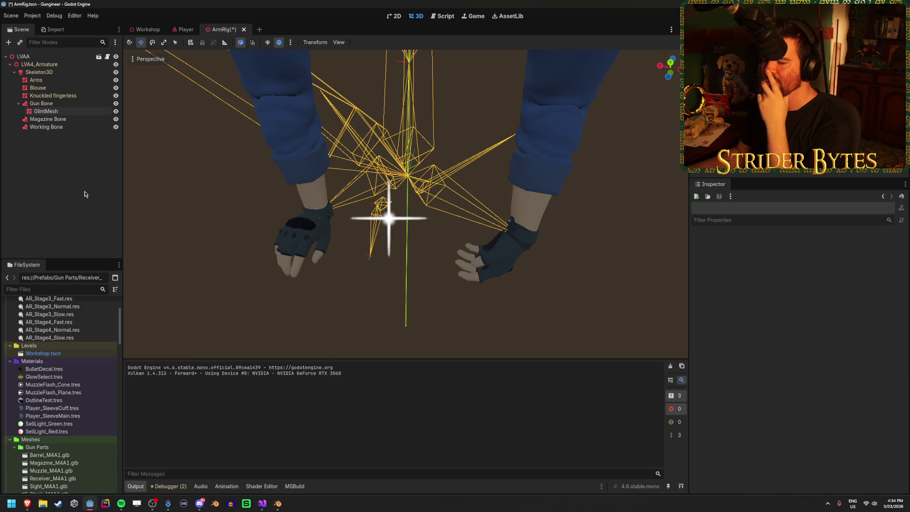
Review GlintMesh's material settings, then open the Gun Bone node's context menu.
{"action": "left_click", "coordinate": [83, 110]}
{"action": "scroll", "coordinate": [759, 331], "scroll_direction": "down", "scroll_amount": 5}
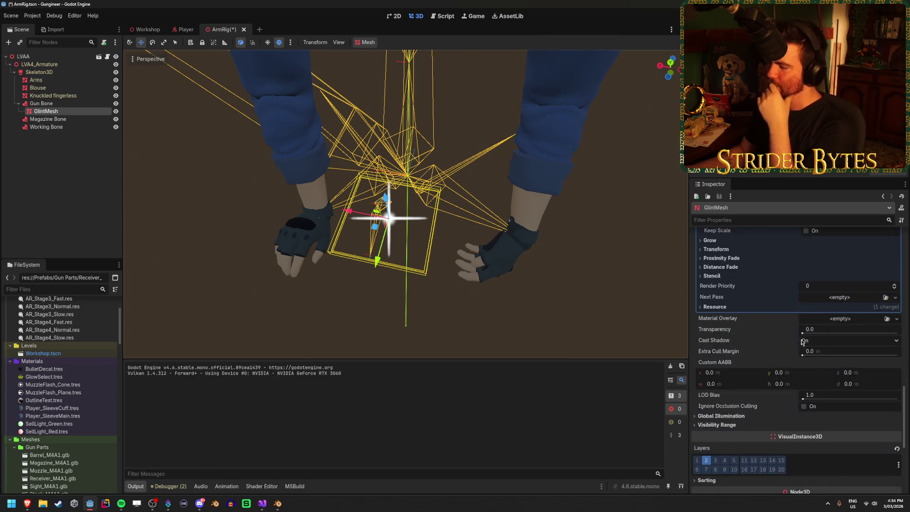
{"action": "scroll", "coordinate": [751, 316], "scroll_direction": "down", "scroll_amount": 5}
{"action": "scroll", "coordinate": [752, 316], "scroll_direction": "up", "scroll_amount": 5}
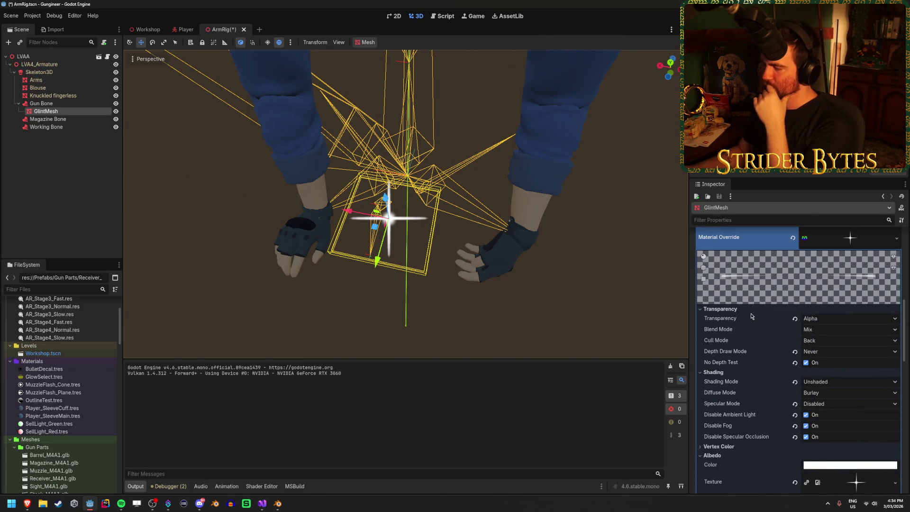
{"action": "scroll", "coordinate": [752, 316], "scroll_direction": "up", "scroll_amount": 5}
{"action": "scroll", "coordinate": [752, 317], "scroll_direction": "down", "scroll_amount": 2}
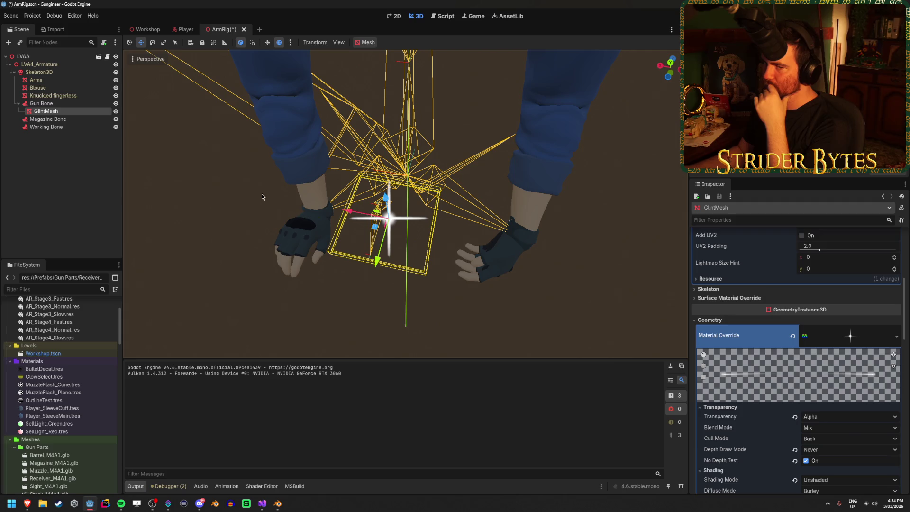
{"action": "left_click", "coordinate": [87, 165]}
{"action": "left_click", "coordinate": [76, 110]}
{"action": "right_click", "coordinate": [71, 104]}
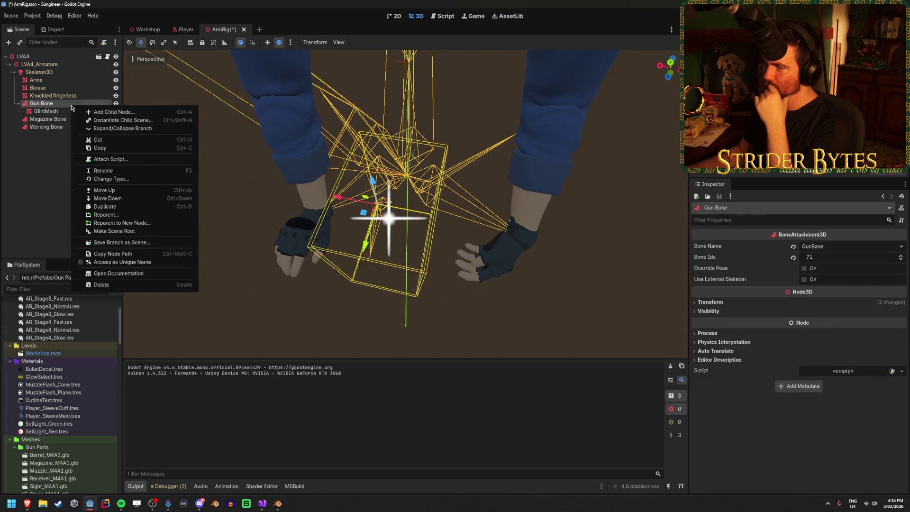
Add a Sprite3D child node under Gun Bone.
{"action": "left_click", "coordinate": [107, 112]}
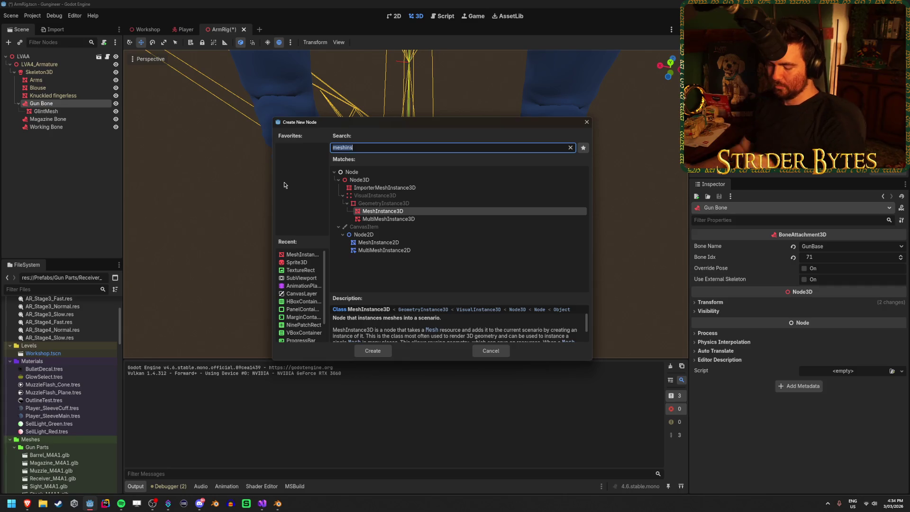
{"action": "type", "text": "sprite3d"}
{"action": "key", "text": "Return"}
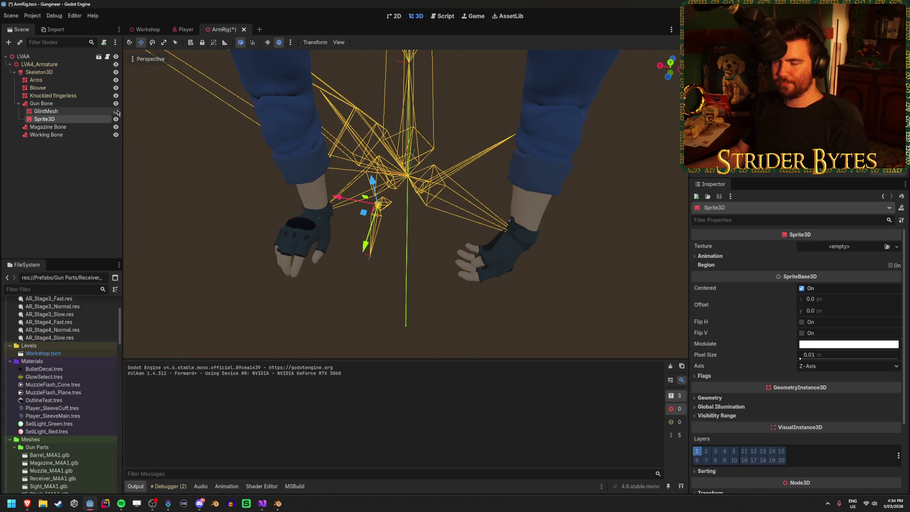
{"action": "left_click", "coordinate": [77, 111]}
Give the Sprite3D the star glint texture and a pixel size of 0.0002.
{"action": "left_click", "coordinate": [73, 119]}
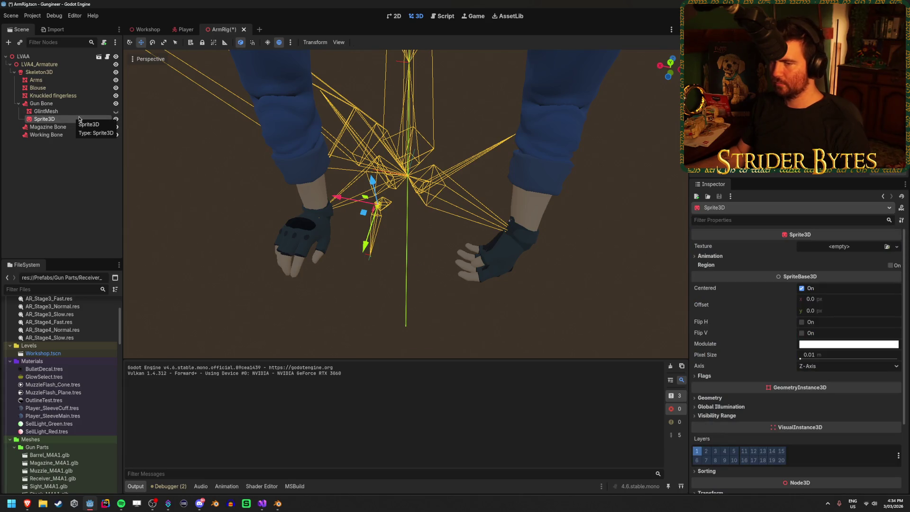
{"action": "left_click", "coordinate": [888, 246]}
{"action": "double_click", "coordinate": [339, 180]}
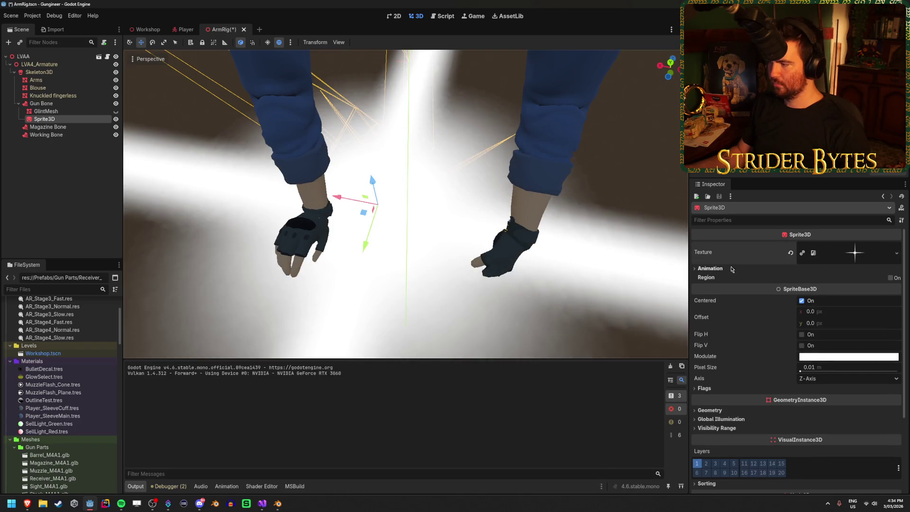
{"action": "left_click", "coordinate": [710, 269]}
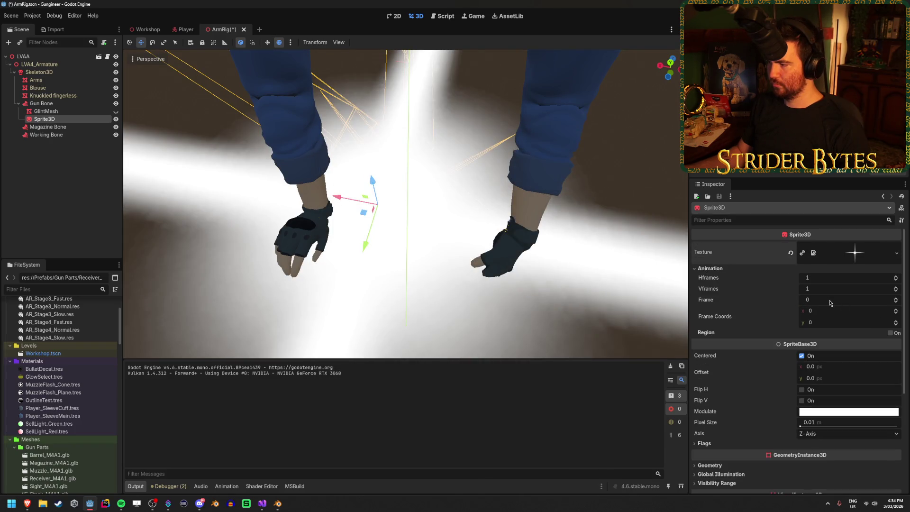
{"action": "scroll", "coordinate": [763, 309], "scroll_direction": "down", "scroll_amount": 3}
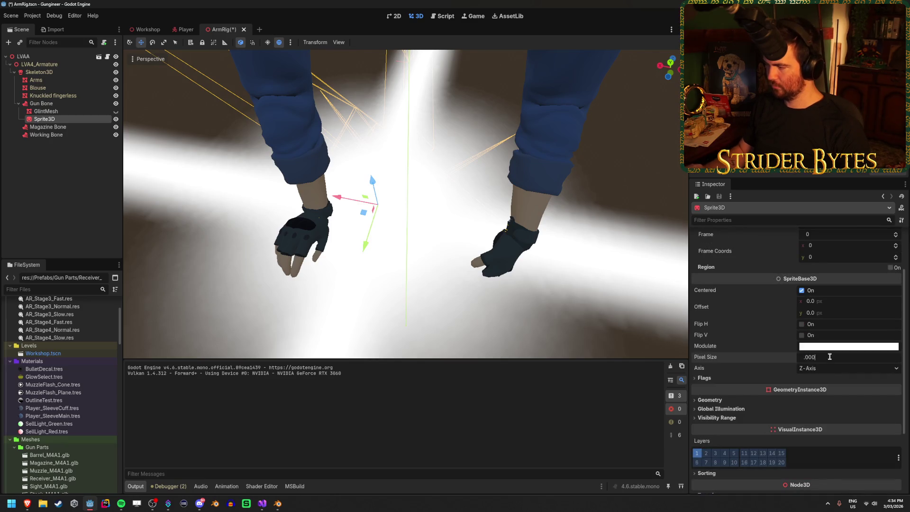
{"action": "type", "text": "2"}
{"action": "key", "text": "Return"}
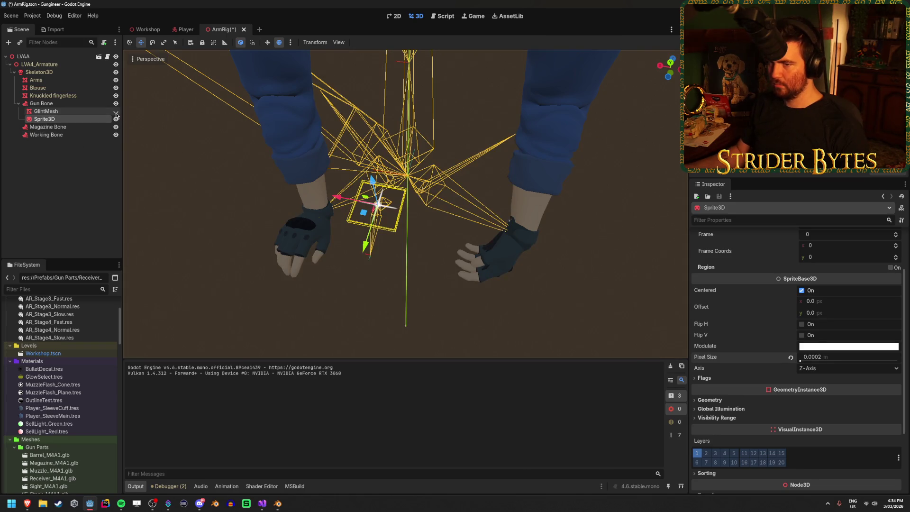
{"action": "scroll", "coordinate": [351, 208], "scroll_direction": "up", "scroll_amount": 5}
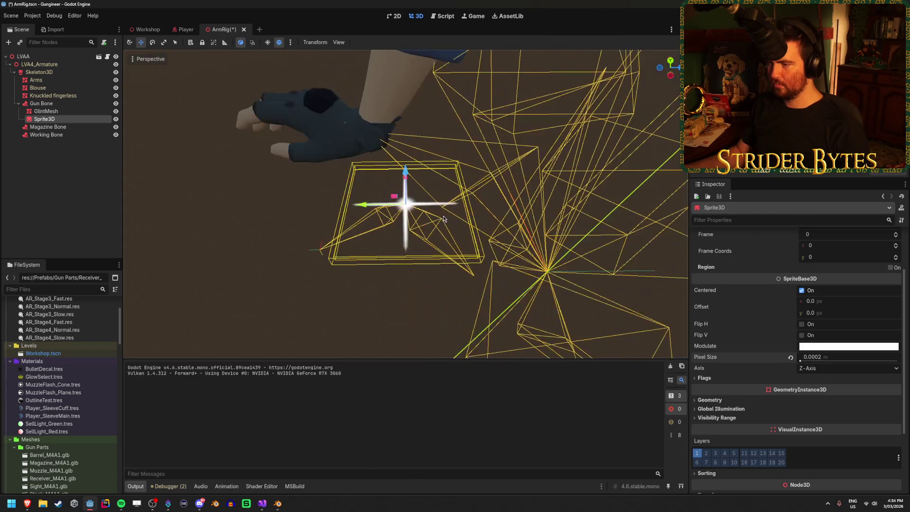
{"action": "scroll", "coordinate": [367, 238], "scroll_direction": "down", "scroll_amount": 2}
{"action": "scroll", "coordinate": [720, 331], "scroll_direction": "down", "scroll_amount": 4}
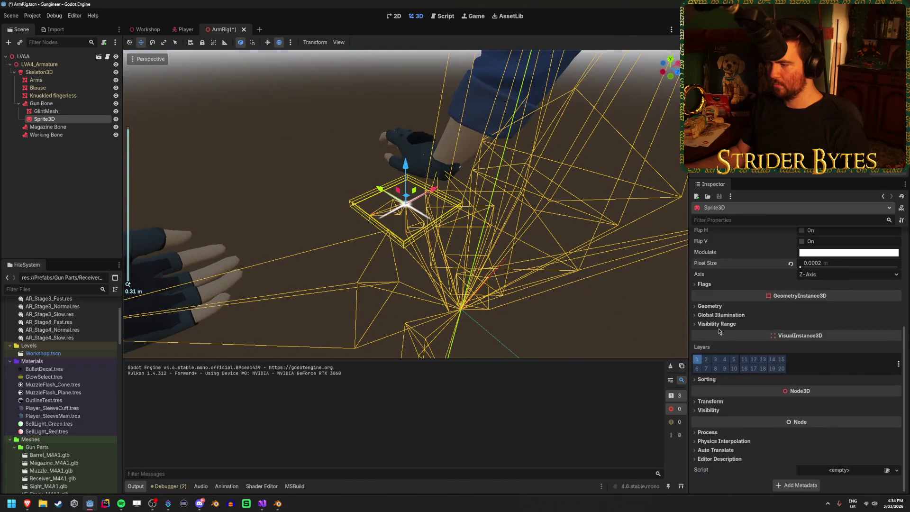
{"action": "left_click", "coordinate": [711, 402]}
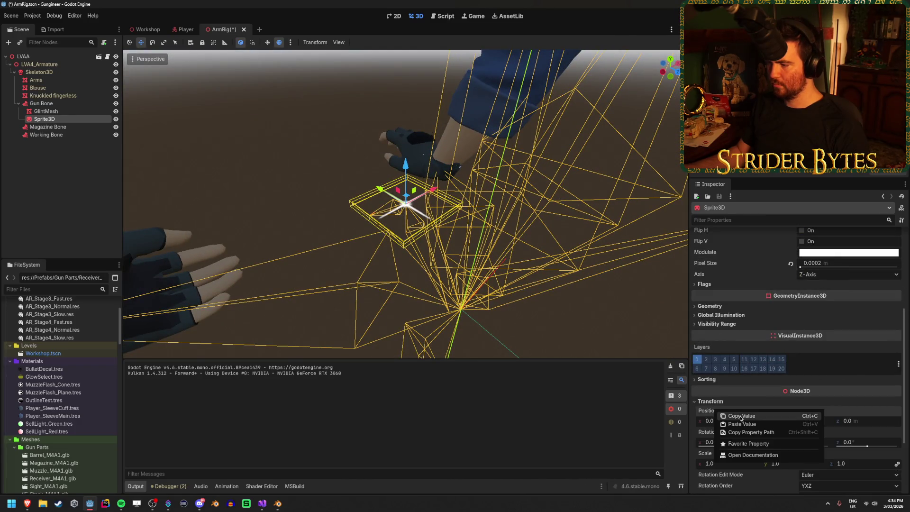
Paste the sprite's 0, 0, 0 position onto GlintMesh, hide GlintMesh, and save ArmRig.
{"action": "left_click", "coordinate": [64, 112]}
{"action": "scroll", "coordinate": [771, 390], "scroll_direction": "down", "scroll_amount": 2}
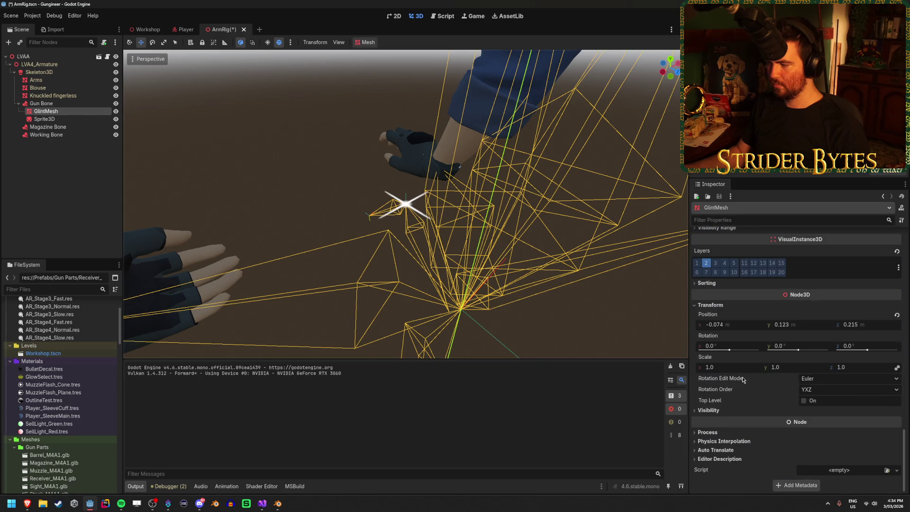
{"action": "right_click", "coordinate": [717, 317]}
{"action": "left_click", "coordinate": [741, 335]}
{"action": "scroll", "coordinate": [443, 304], "scroll_direction": "up", "scroll_amount": 5}
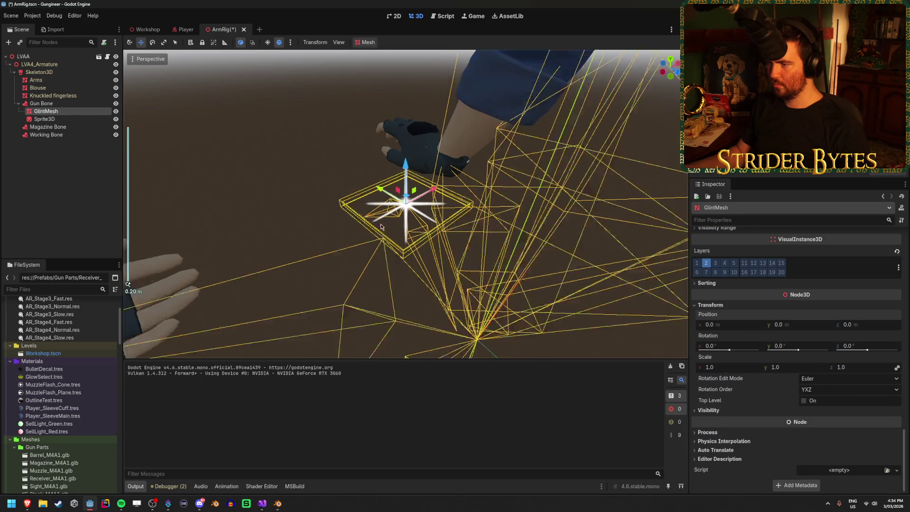
{"action": "mouse_move", "coordinate": [443, 303]}
{"action": "left_mouse_down"}
{"action": "mouse_move", "coordinate": [464, 280]}
{"action": "mouse_move", "coordinate": [232, 159]}
{"action": "left_mouse_up"}
{"action": "left_click", "coordinate": [116, 111]}
{"action": "key", "text": "ctrl+s"}
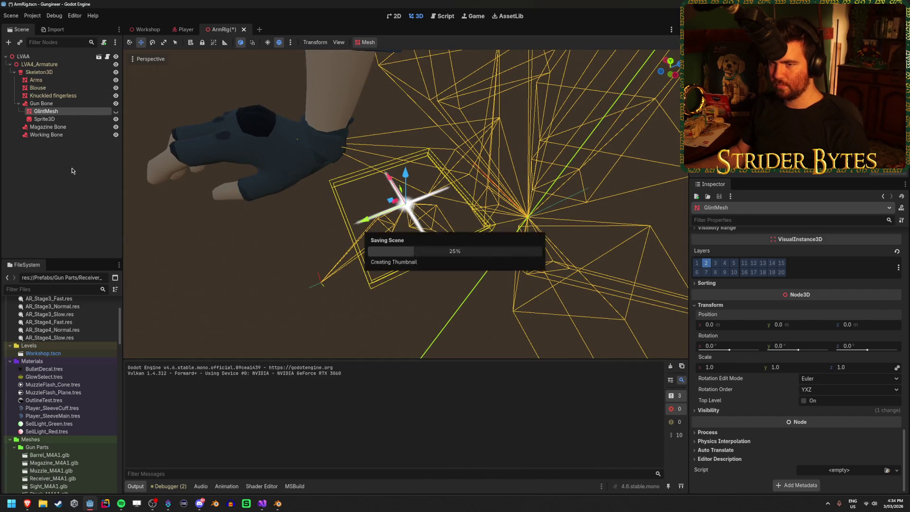
Run the game to test the Sprite3D glint.
{"action": "left_click", "coordinate": [44, 119]}
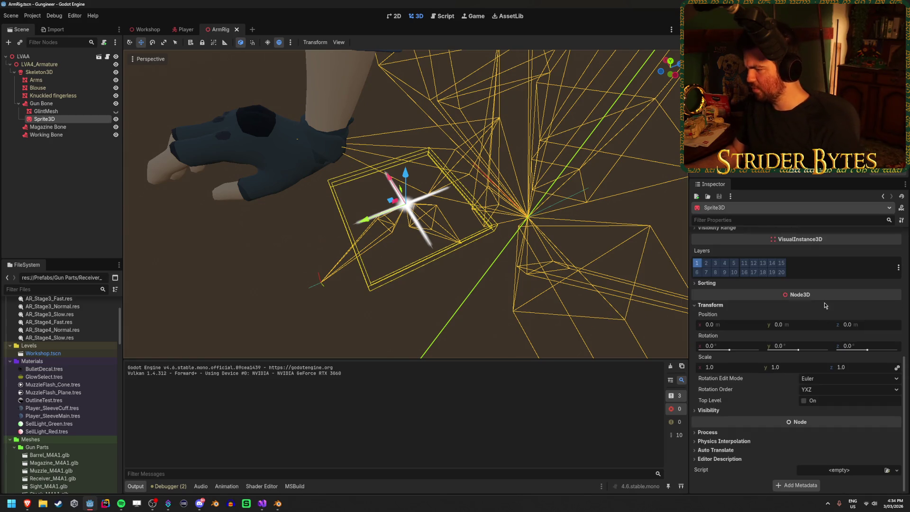
{"action": "scroll", "coordinate": [862, 288], "scroll_direction": "up", "scroll_amount": 4}
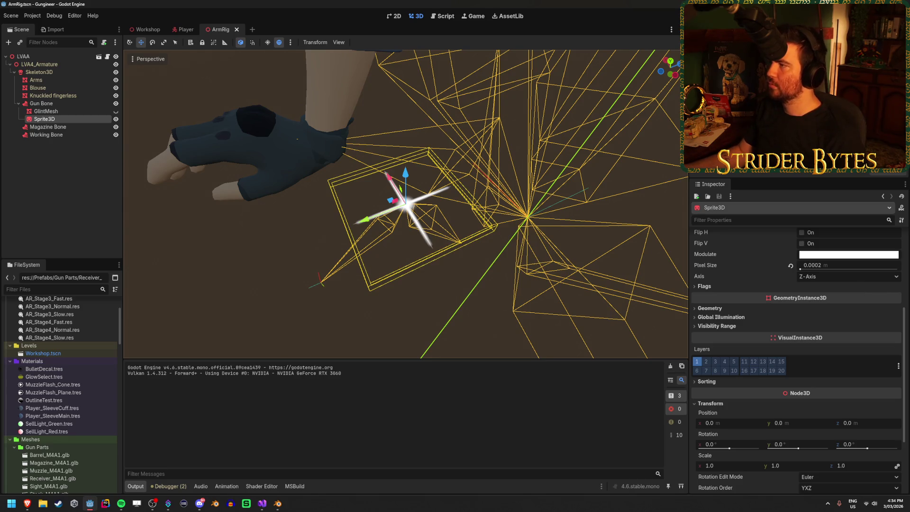
{"action": "key", "text": "F5"}
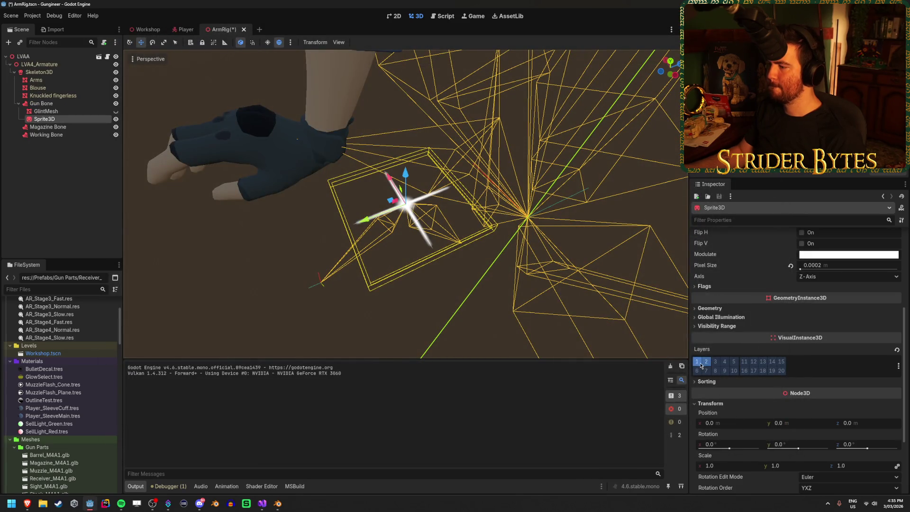
{"action": "key", "text": "F5"}
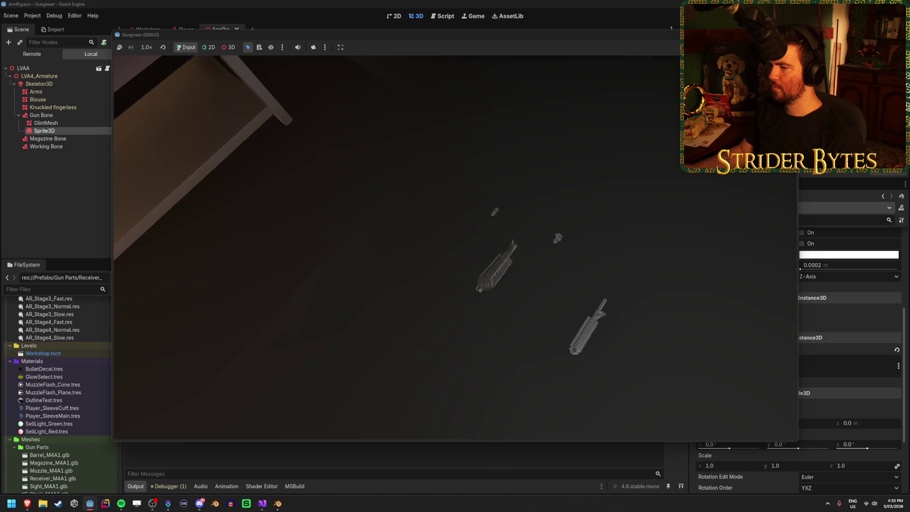
{"action": "key", "text": "e"}
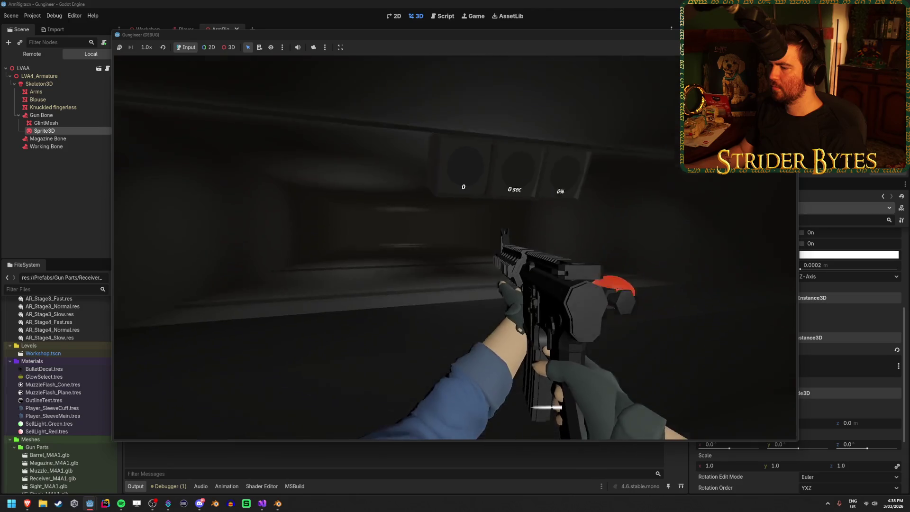
{"action": "key", "text": "r"}
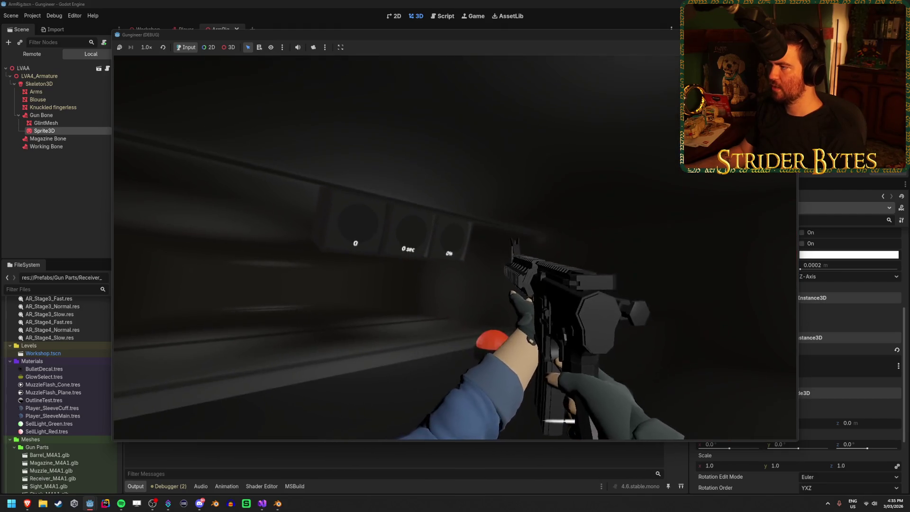
{"action": "key", "text": "F8"}
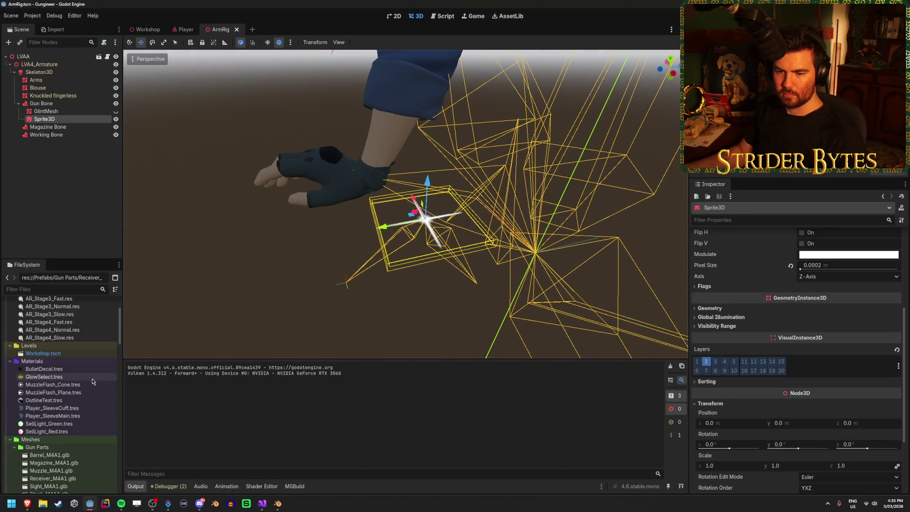
Add Receiver_M4A1.glb to the scene as a placement reference.
{"action": "scroll", "coordinate": [93, 382], "scroll_direction": "up", "scroll_amount": 2}
{"action": "scroll", "coordinate": [92, 382], "scroll_direction": "down", "scroll_amount": 5}
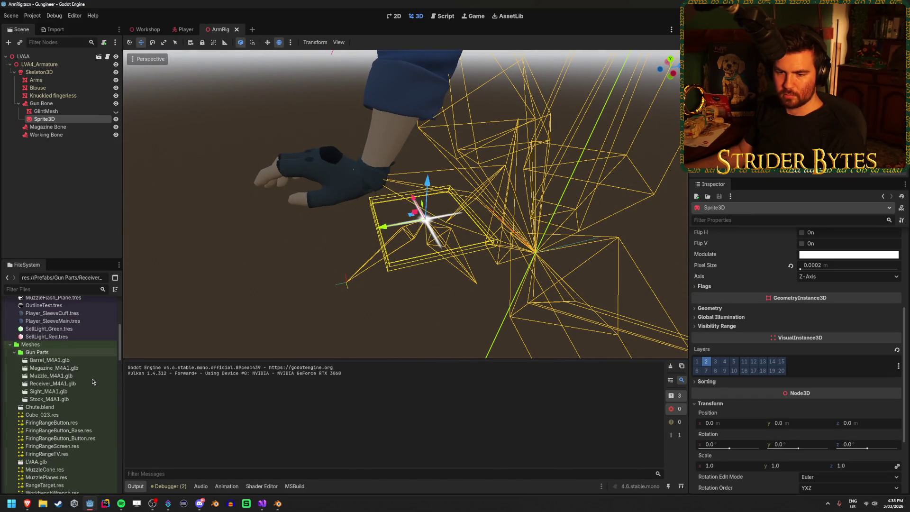
{"action": "mouse_move", "coordinate": [77, 387]}
{"action": "left_mouse_down"}
{"action": "mouse_move", "coordinate": [53, 93]}
{"action": "mouse_move", "coordinate": [52, 105]}
{"action": "left_mouse_up"}
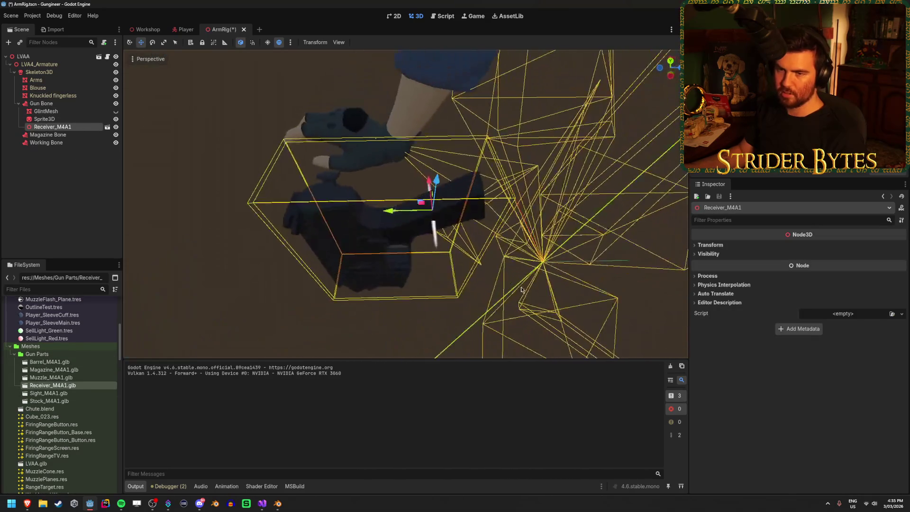
Move the glint sprite to -0.051, 0.054, 0.096 on the gun and save ArmRig.
{"action": "left_click", "coordinate": [44, 119]}
{"action": "left_click_drag", "start_coordinate": [436, 183], "coordinate": [477, 76]}
{"action": "left_click_drag", "start_coordinate": [400, 138], "coordinate": [338, 146]}
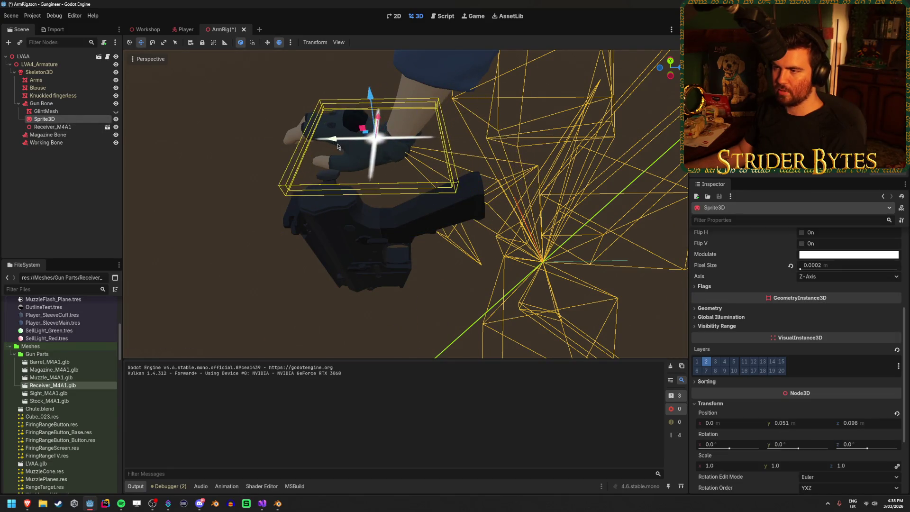
{"action": "left_click_drag", "start_coordinate": [381, 123], "coordinate": [377, 163]}
{"action": "key", "text": "ctrl+s"}
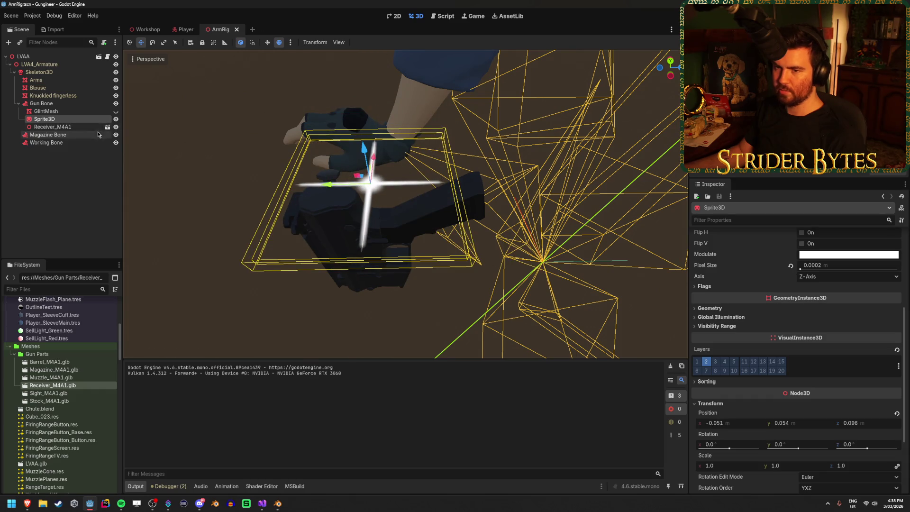
Delete the receiver reference node and test-run the game to check the glint.
{"action": "left_click", "coordinate": [91, 127]}
{"action": "key", "text": "Delete"}
{"action": "key", "text": "Return"}
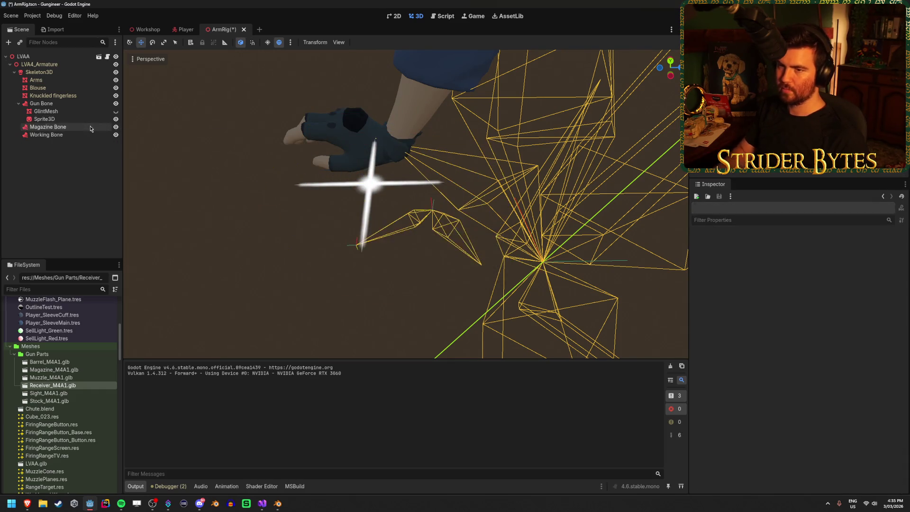
{"action": "key", "text": "F5"}
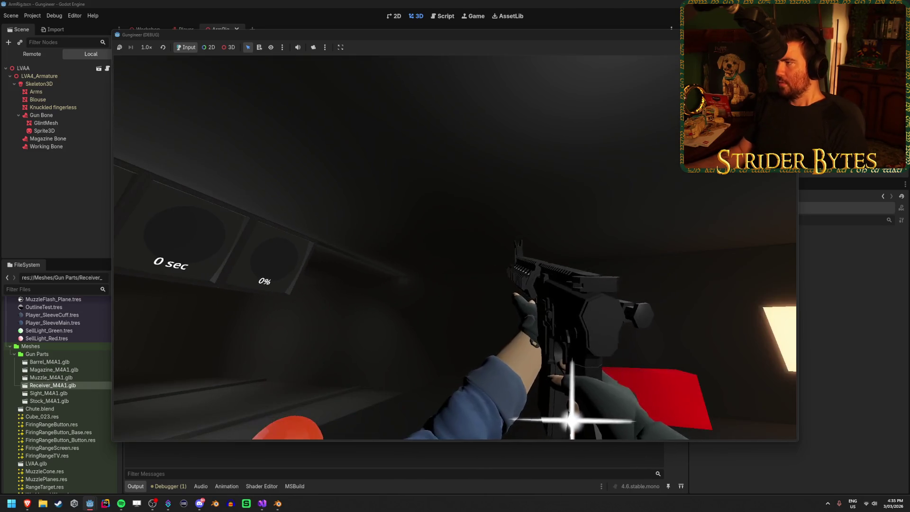
{"action": "key", "text": "F8"}
{"action": "left_click", "coordinate": [183, 30]}
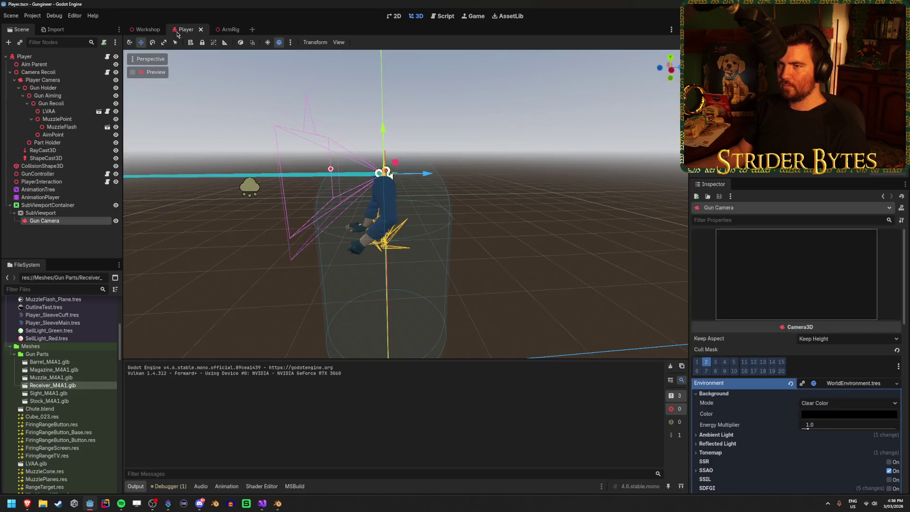
Review the SubViewport's Rendering and Scaling 3D options, keeping Bilinear scaling.
{"action": "left_click", "coordinate": [65, 213]}
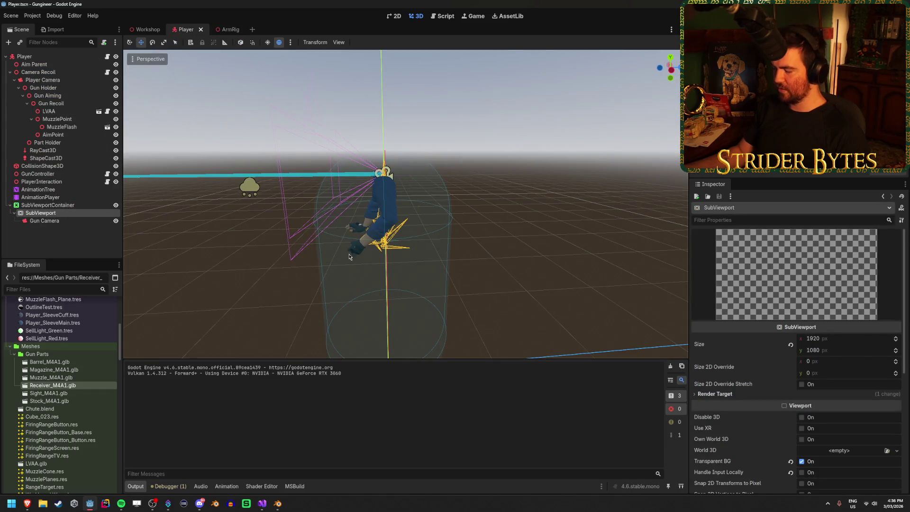
{"action": "scroll", "coordinate": [747, 388], "scroll_direction": "down", "scroll_amount": 10}
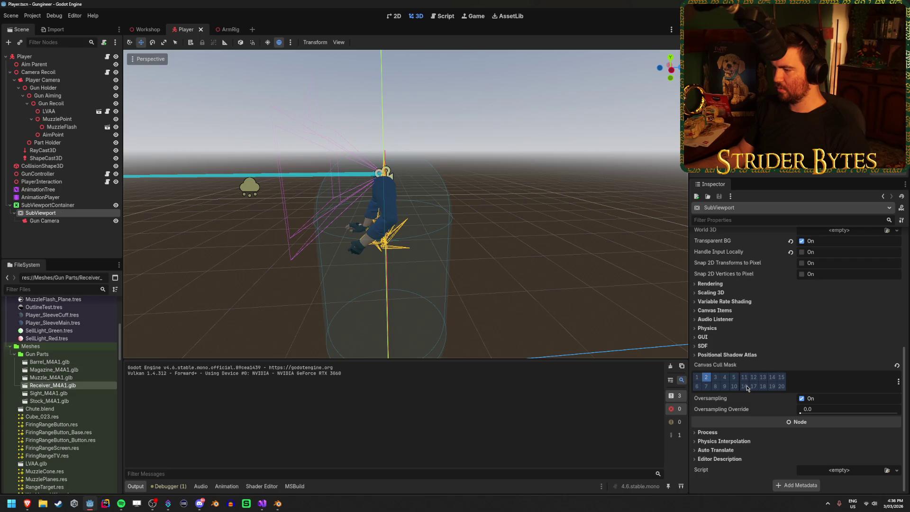
{"action": "scroll", "coordinate": [748, 388], "scroll_direction": "up", "scroll_amount": 8}
{"action": "scroll", "coordinate": [748, 388], "scroll_direction": "down", "scroll_amount": 4}
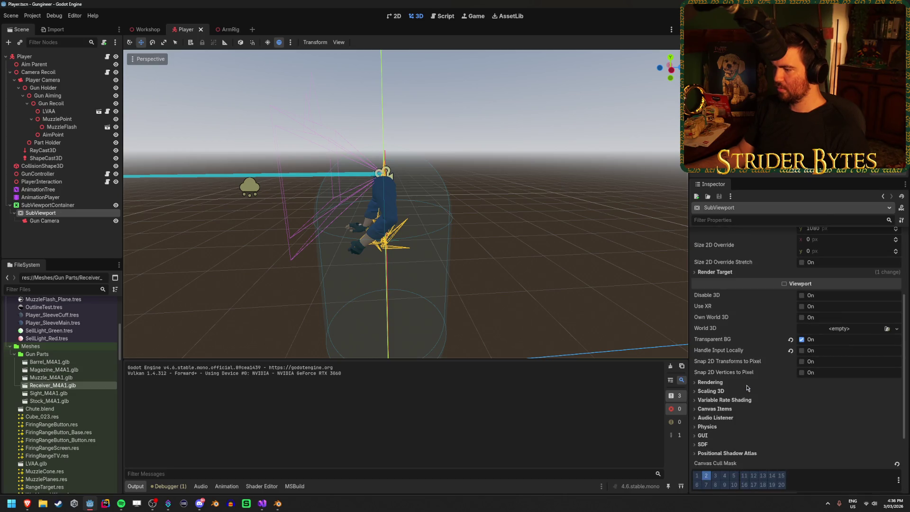
{"action": "scroll", "coordinate": [747, 388], "scroll_direction": "down", "scroll_amount": 2}
{"action": "left_click", "coordinate": [710, 317]}
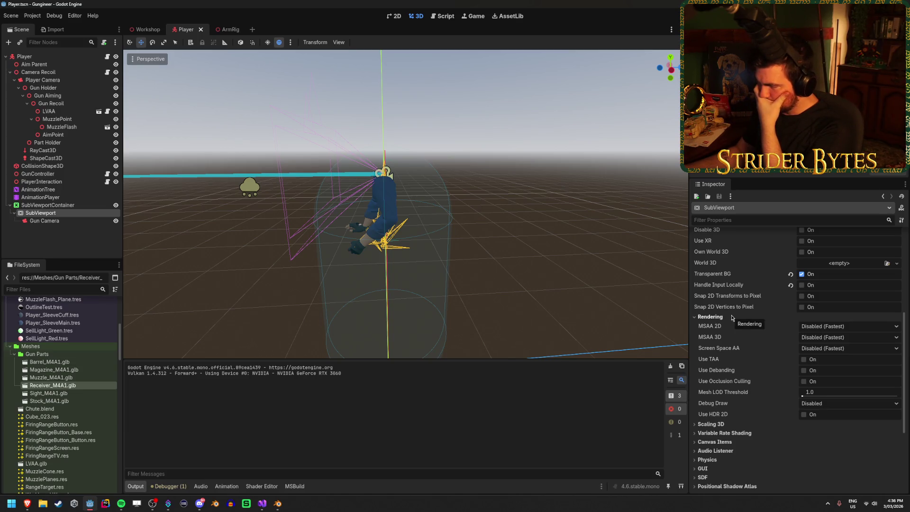
{"action": "left_click", "coordinate": [732, 317]}
{"action": "left_click", "coordinate": [725, 326]}
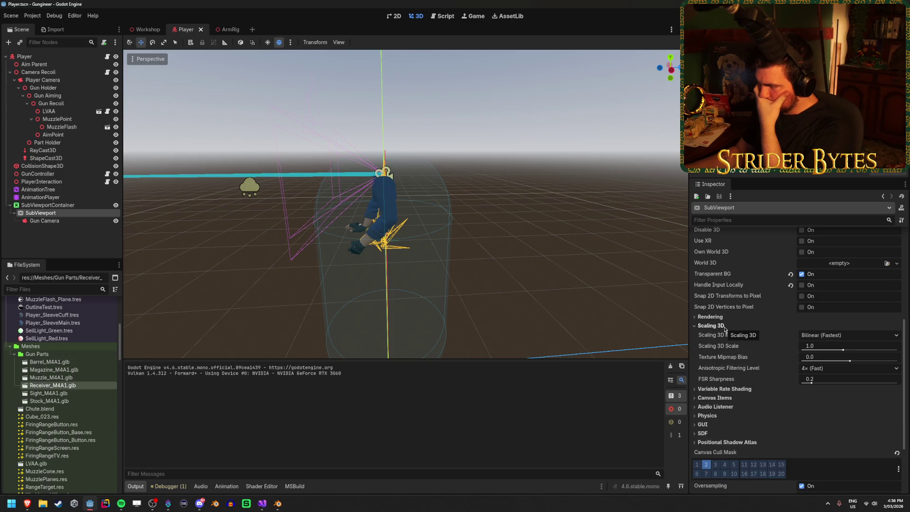
{"action": "left_click", "coordinate": [815, 336]}
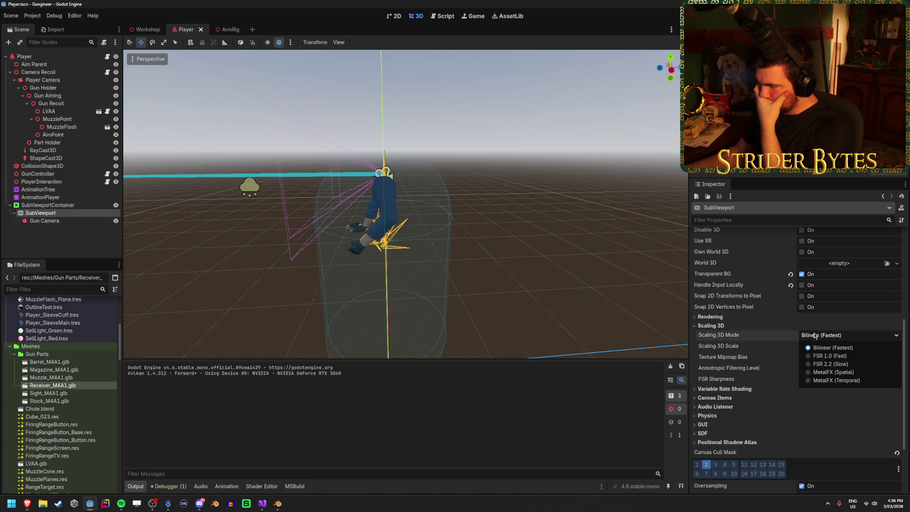
{"action": "left_click", "coordinate": [780, 336]}
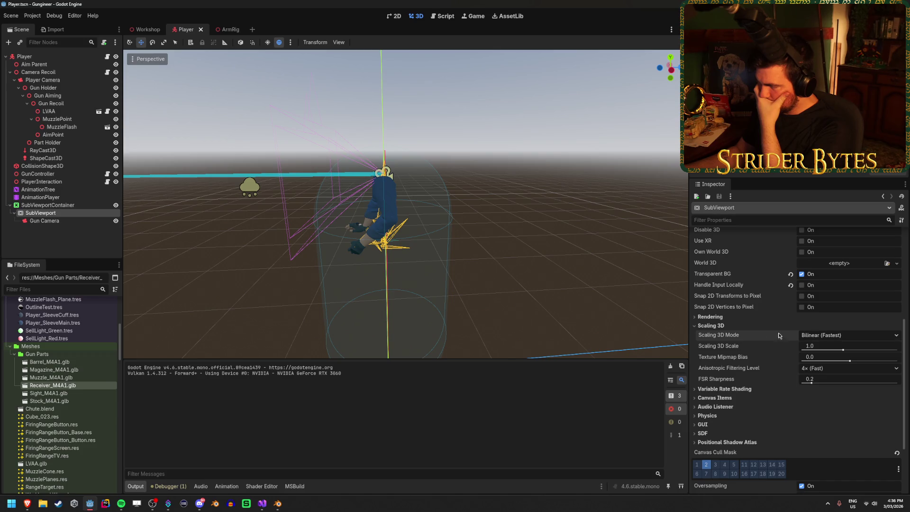
{"action": "left_click", "coordinate": [721, 327]}
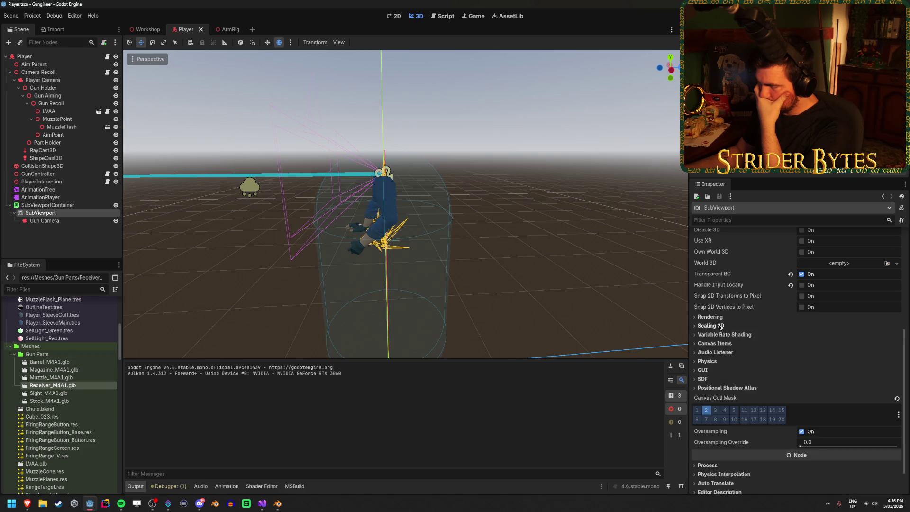
Check the Canvas Items default texture filter, leaving it at Linear.
{"action": "left_click", "coordinate": [716, 343]}
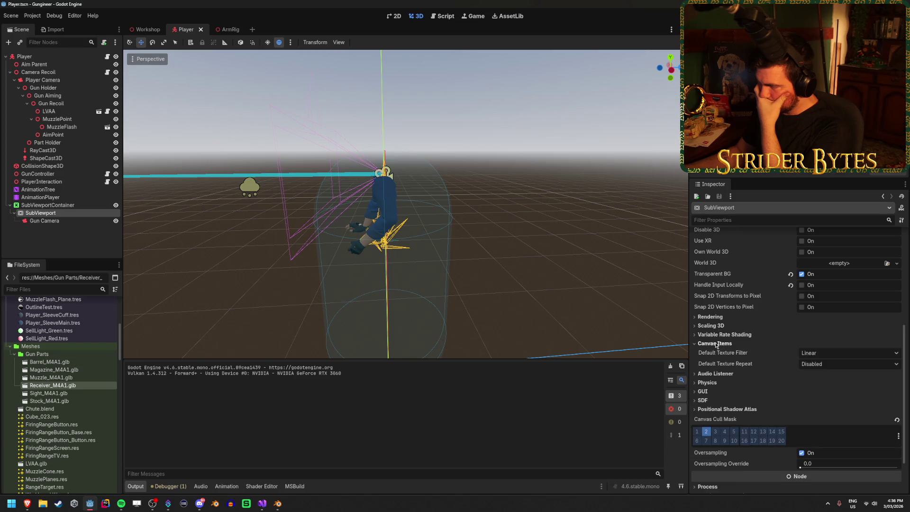
{"action": "left_click", "coordinate": [847, 353]}
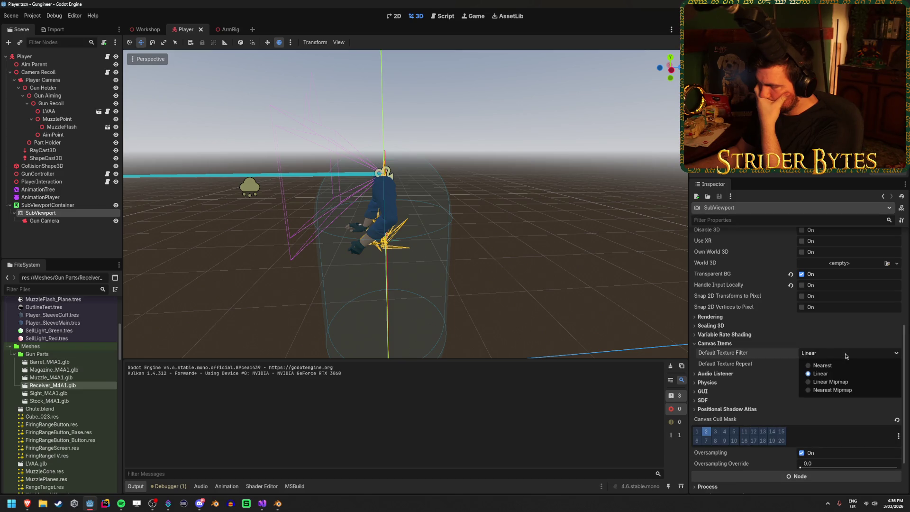
{"action": "left_click", "coordinate": [846, 356]}
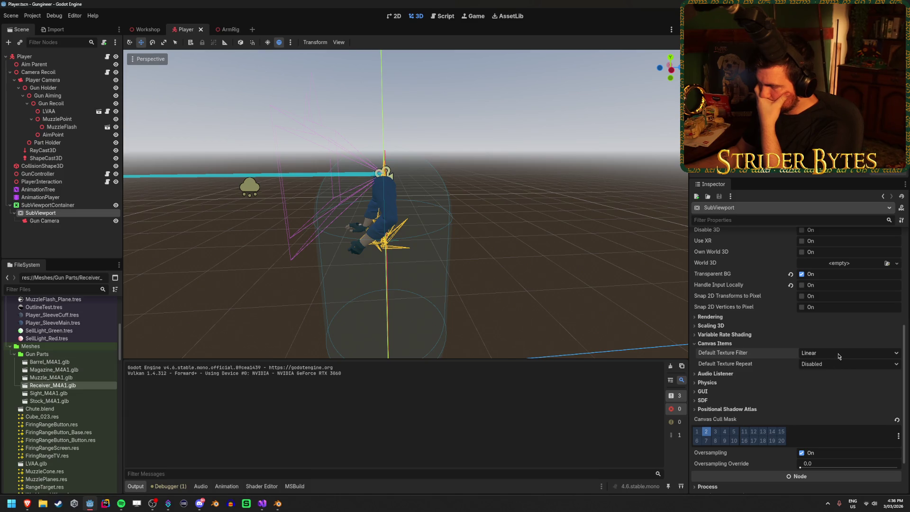
{"action": "left_click", "coordinate": [839, 357]}
{"action": "left_click", "coordinate": [839, 357]}
{"action": "left_click", "coordinate": [99, 207]}
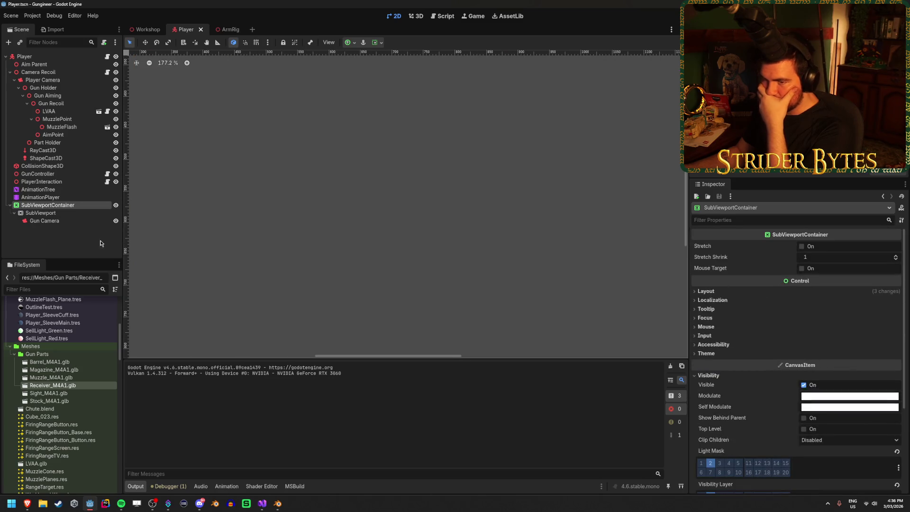
{"action": "scroll", "coordinate": [870, 350], "scroll_direction": "down", "scroll_amount": 5}
{"action": "scroll", "coordinate": [495, 281], "scroll_direction": "down", "scroll_amount": 2}
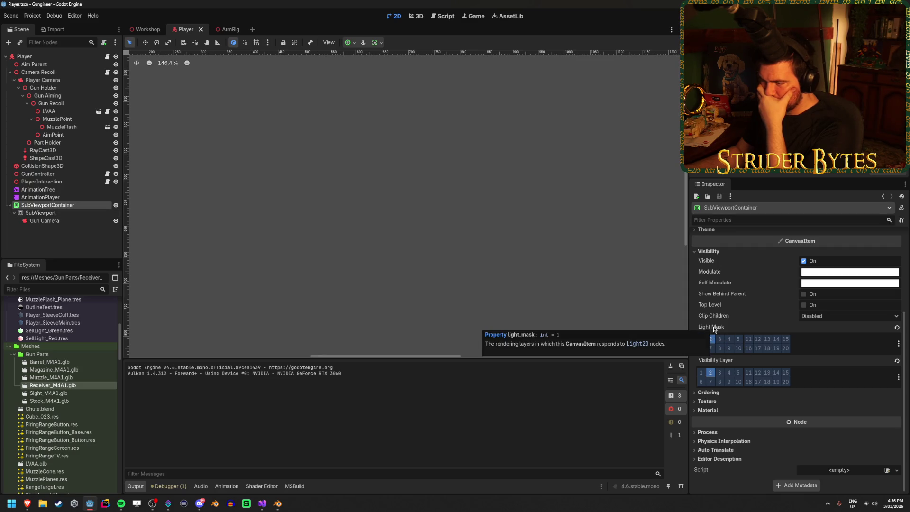
{"action": "left_click", "coordinate": [56, 213]}
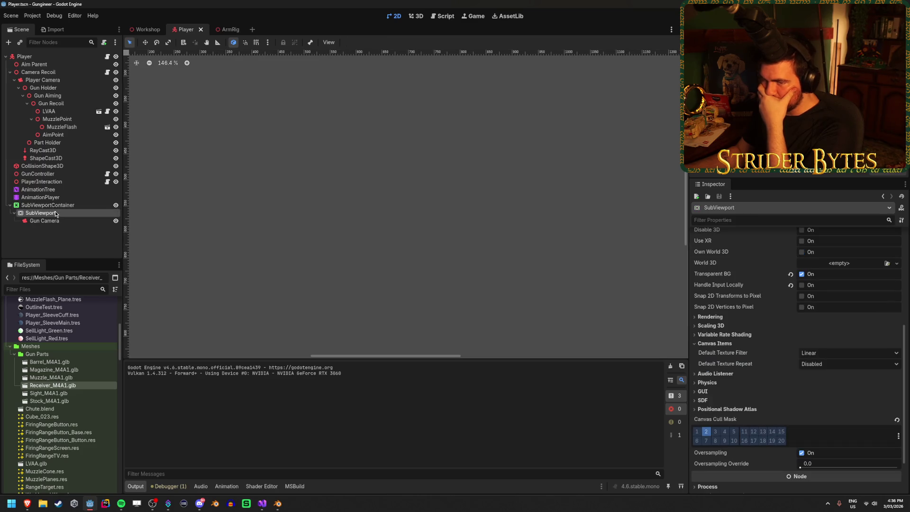
{"action": "left_click_drag", "start_coordinate": [49, 206], "coordinate": [50, 205]}
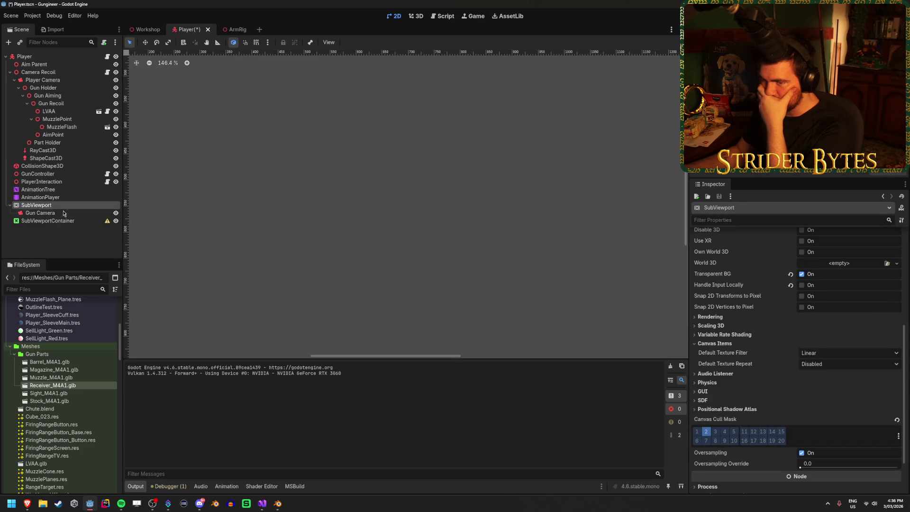
{"action": "left_click", "coordinate": [116, 221]}
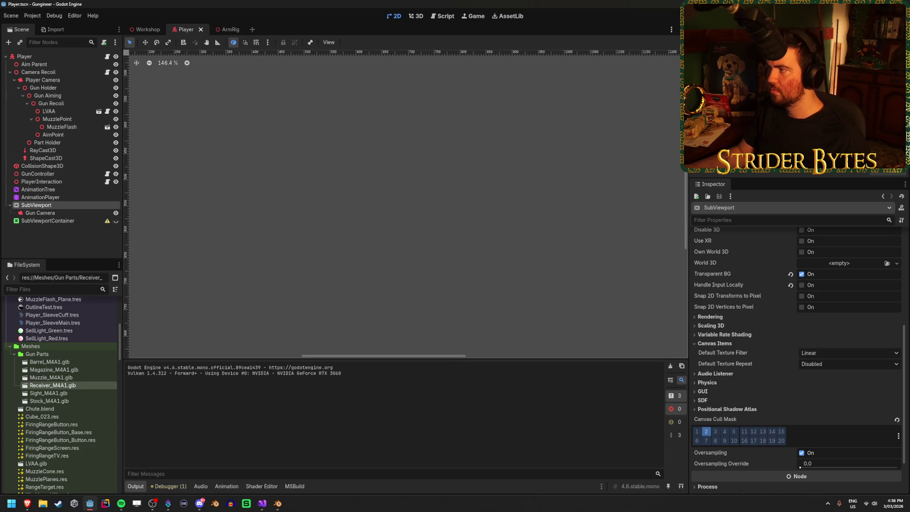
{"action": "key", "text": "F5"}
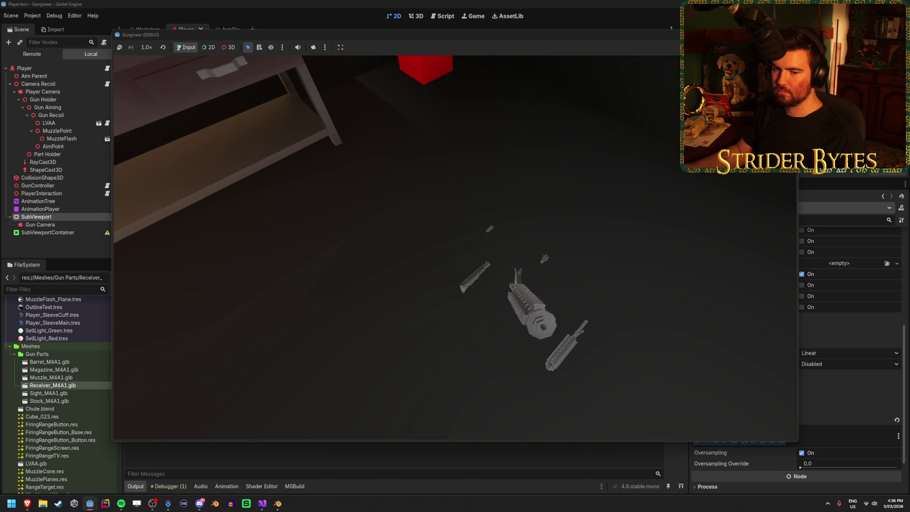
{"action": "key", "text": "e"}
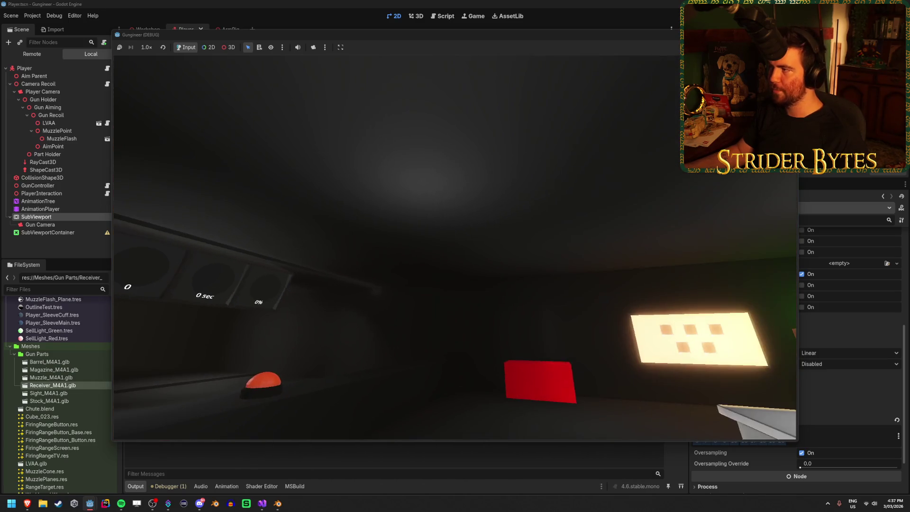
{"action": "key", "text": "F8"}
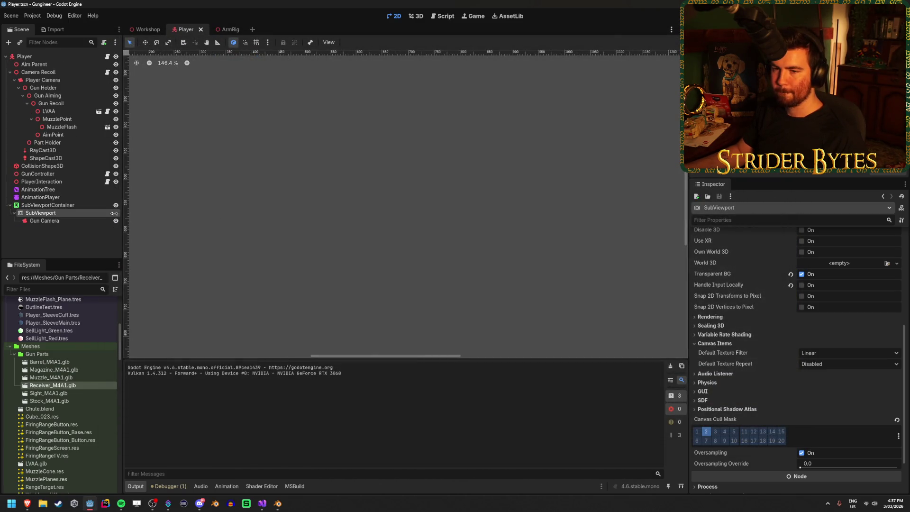
Set the Gun Camera's environment background mode to Camera Feed and test it in-game.
{"action": "left_click", "coordinate": [57, 221]}
{"action": "scroll", "coordinate": [761, 295], "scroll_direction": "down", "scroll_amount": 3}
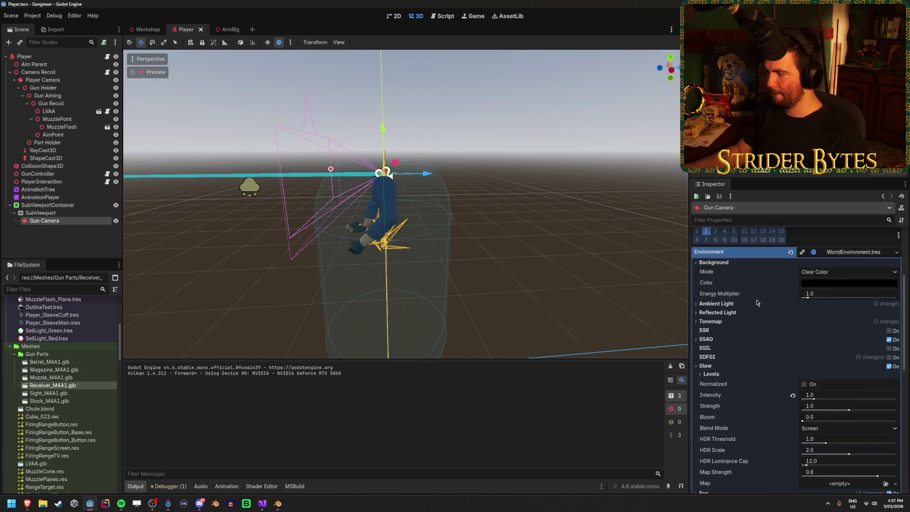
{"action": "left_click", "coordinate": [832, 275]}
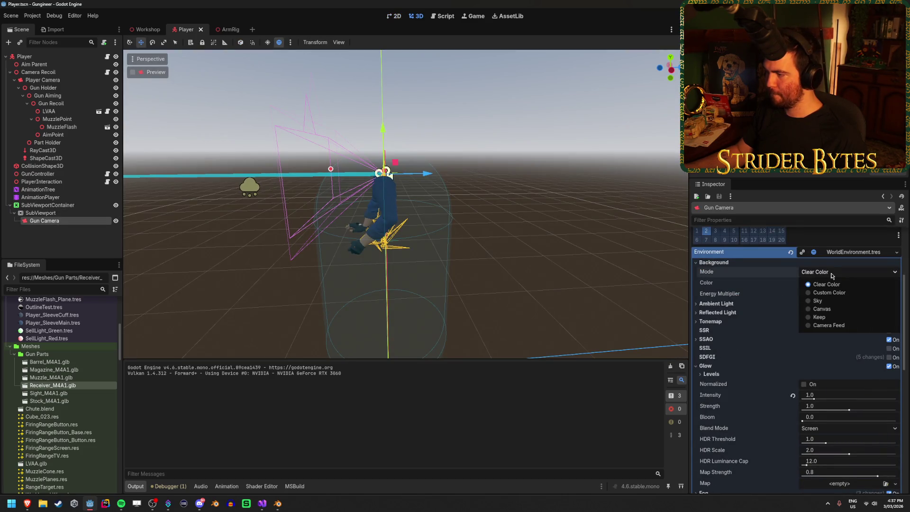
{"action": "left_click", "coordinate": [830, 325]}
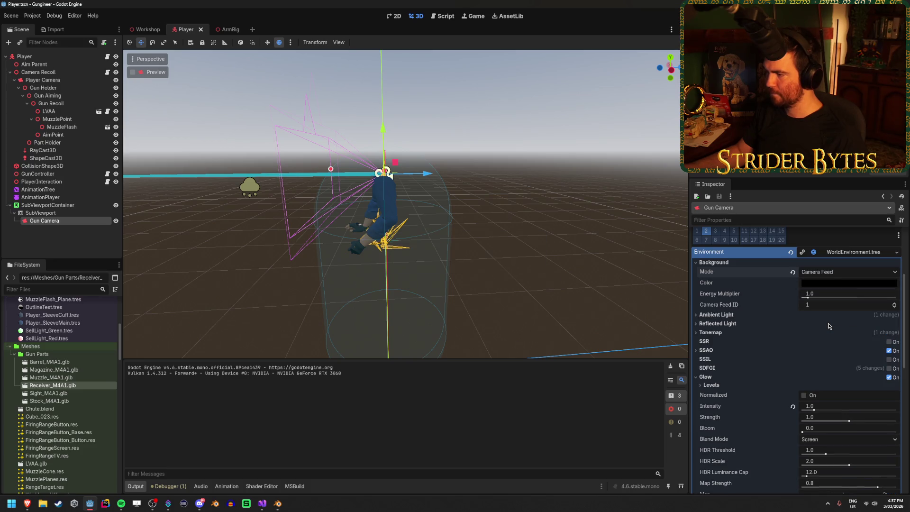
{"action": "key", "text": "F5"}
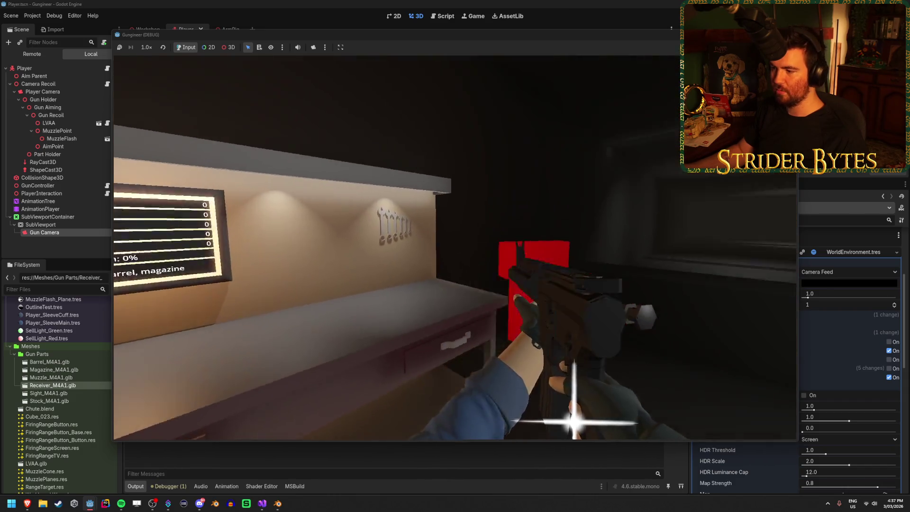
{"action": "key", "text": "F8"}
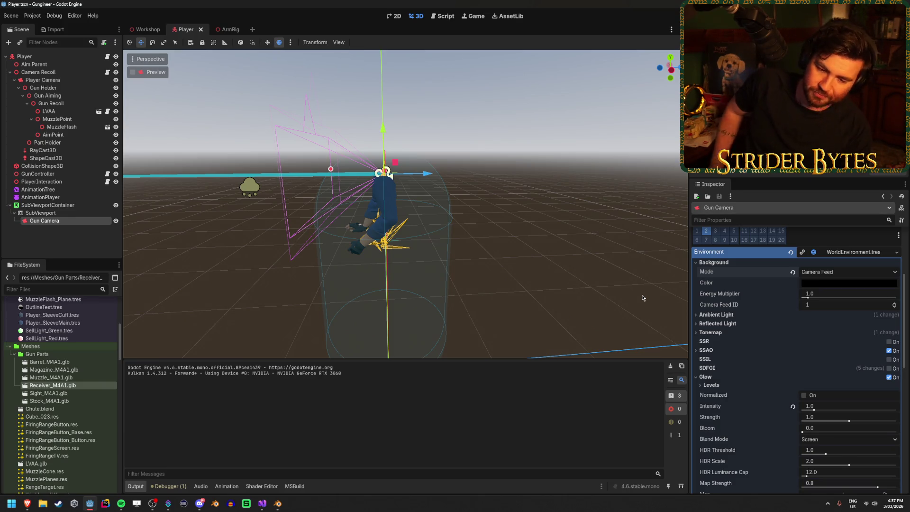
Revert to Clear Color with a white ffffff background and test it in-game.
{"action": "left_click", "coordinate": [794, 272]}
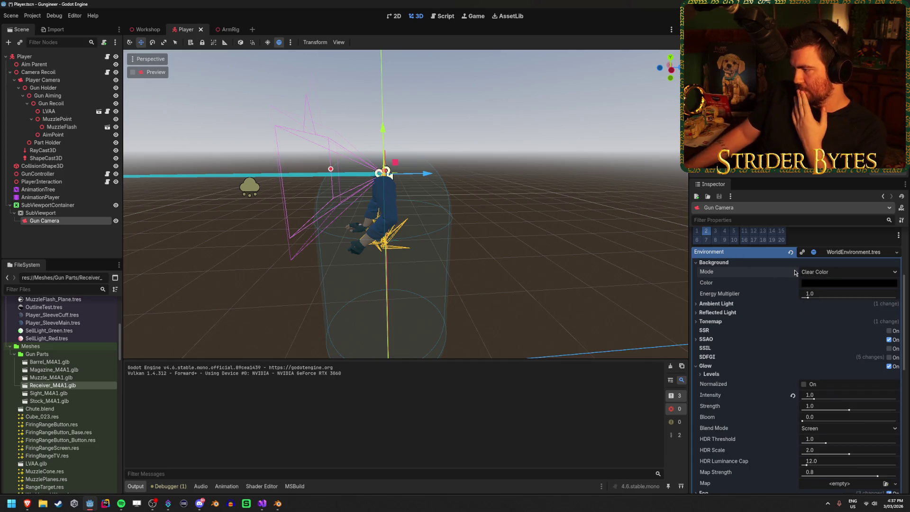
{"action": "left_click", "coordinate": [834, 284]}
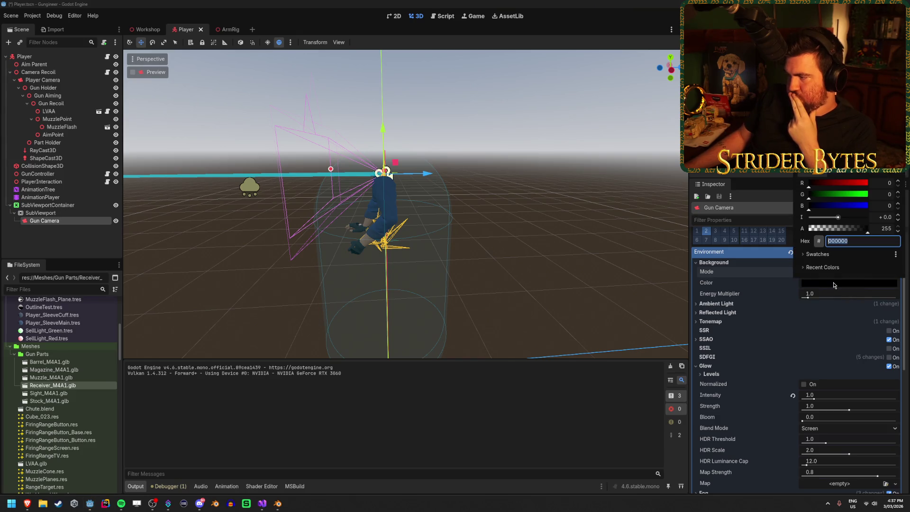
{"action": "type", "text": "ffffff"}
{"action": "key", "text": "Return"}
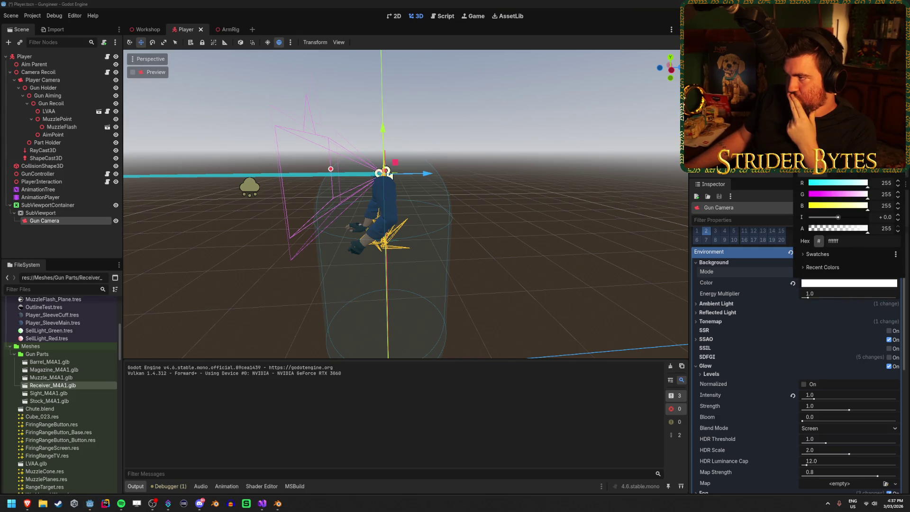
{"action": "key", "text": "Escape"}
{"action": "key", "text": "ctrl+s"}
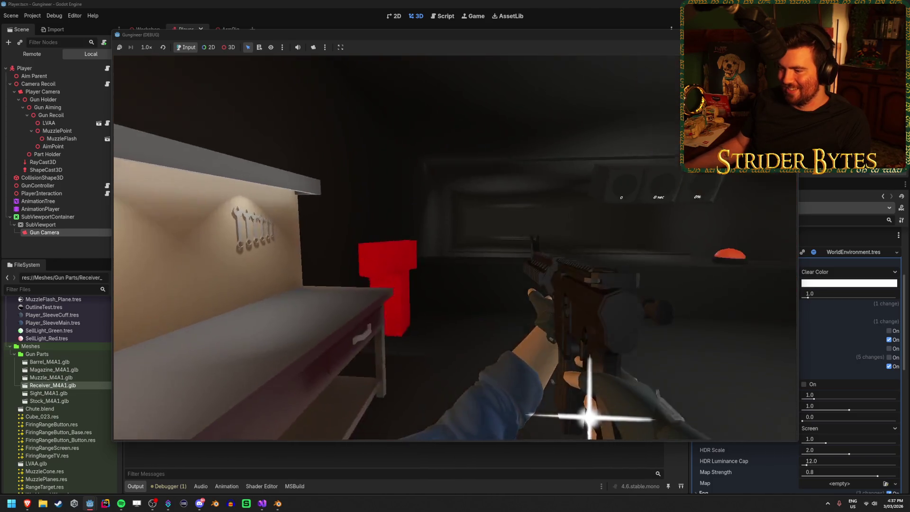
{"action": "key", "text": "F8"}
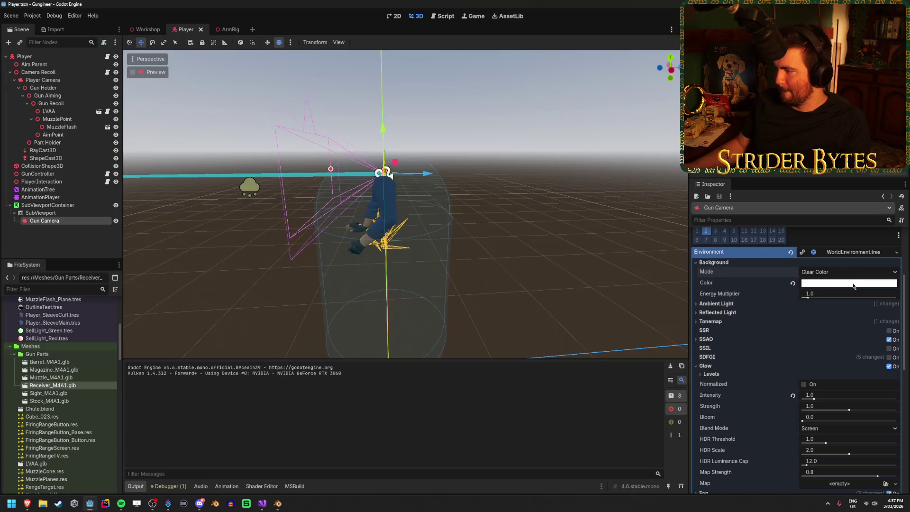
Reset the Gun Camera's background colour to the default black.
{"action": "left_click", "coordinate": [856, 283]}
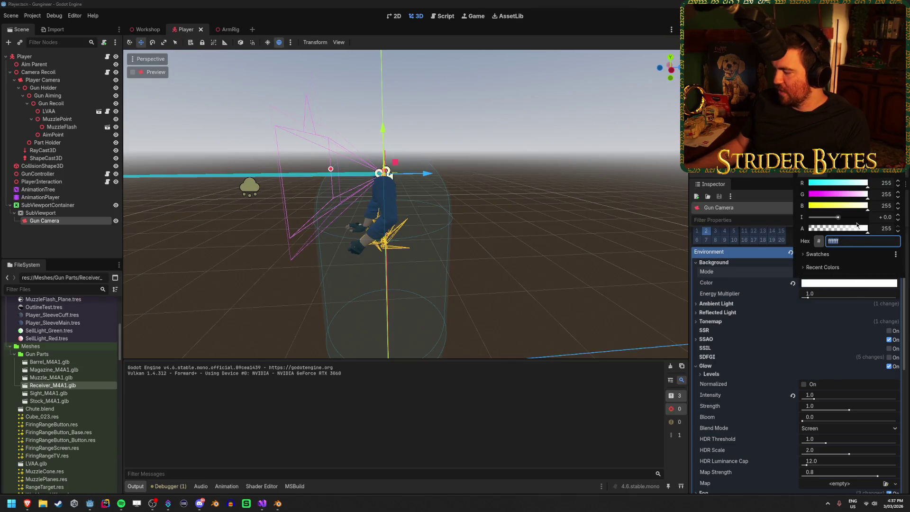
{"action": "key", "text": "Escape"}
{"action": "left_click", "coordinate": [793, 283]}
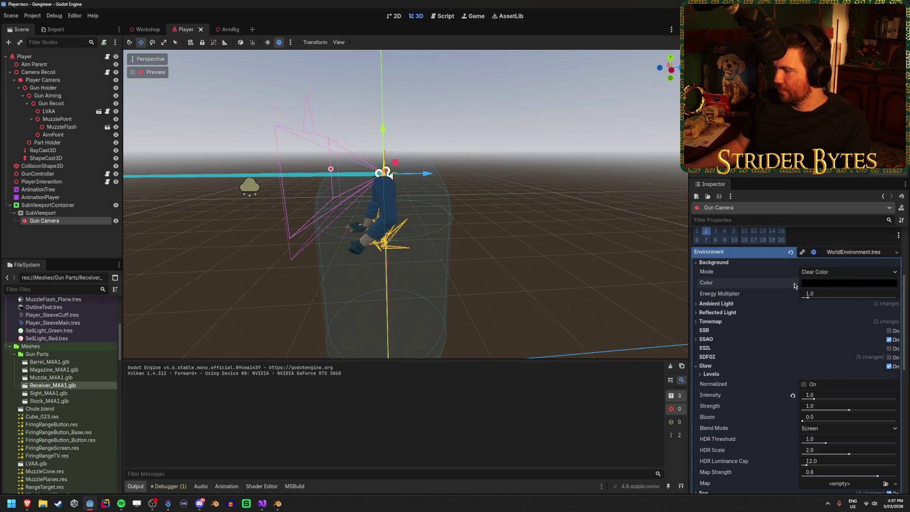
{"action": "left_click", "coordinate": [724, 304]}
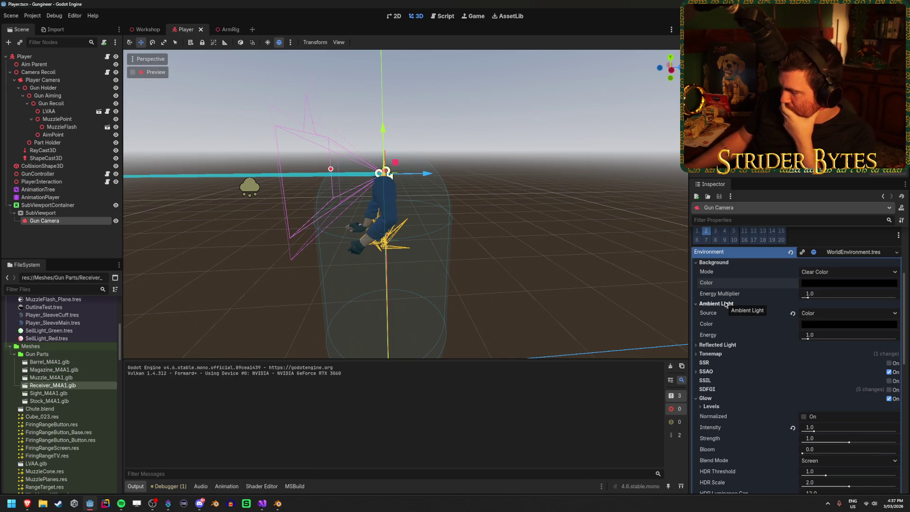
Fold away the Gun Camera's environment sections, leave Keep Aspect unchanged, and select Player Camera.
{"action": "left_click", "coordinate": [720, 346]}
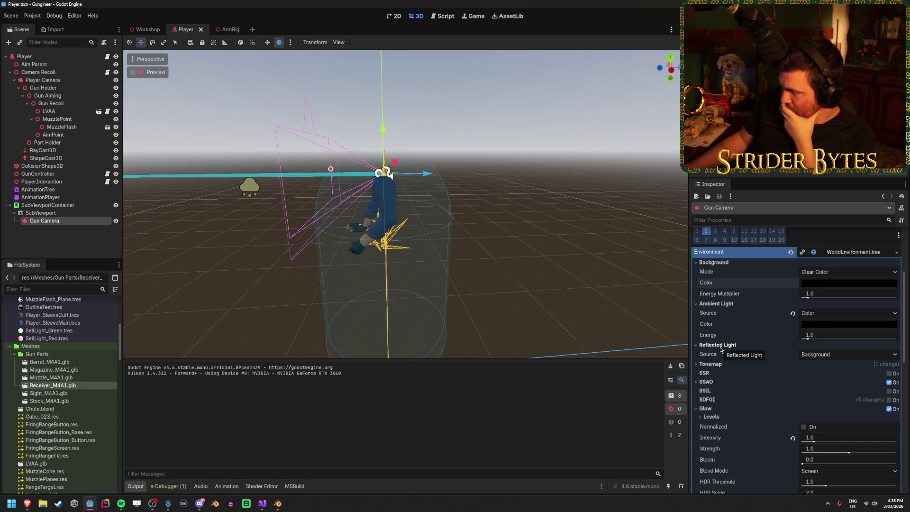
{"action": "left_click", "coordinate": [719, 344]}
{"action": "left_click", "coordinate": [716, 303]}
{"action": "left_click", "coordinate": [714, 262]}
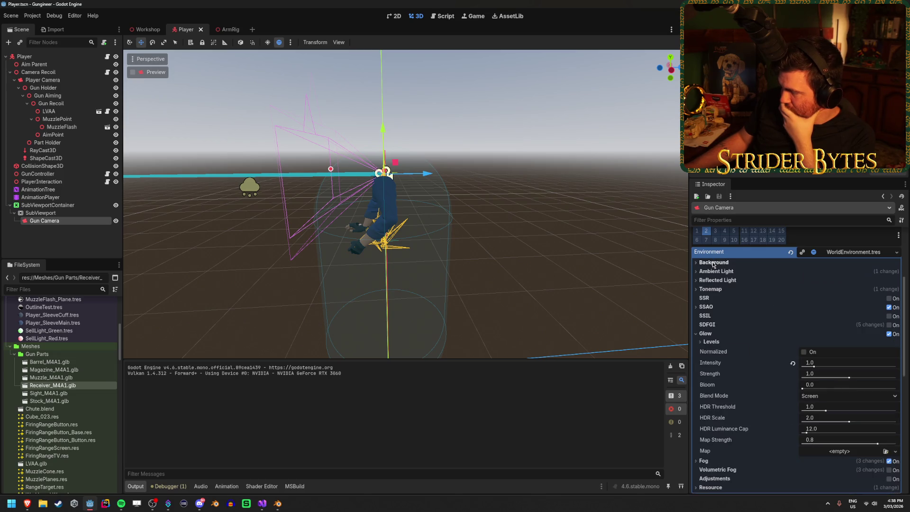
{"action": "scroll", "coordinate": [739, 346], "scroll_direction": "up", "scroll_amount": 3}
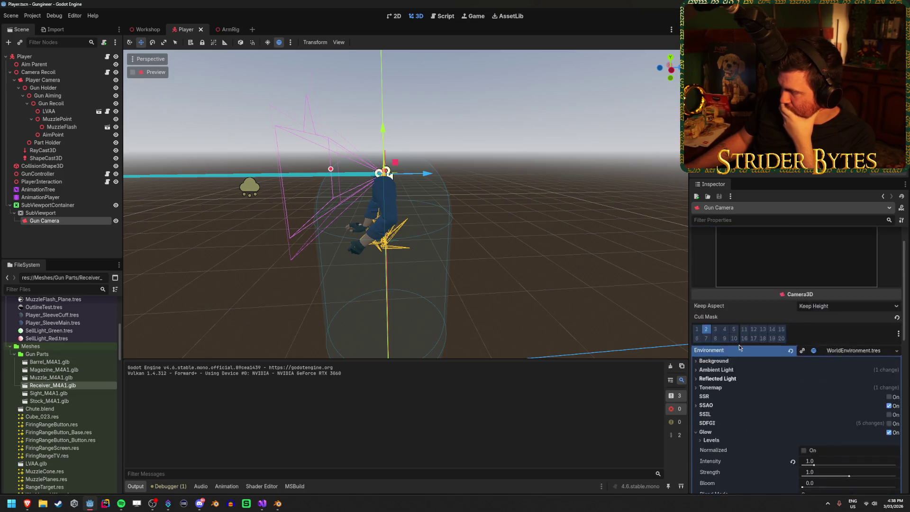
{"action": "left_click", "coordinate": [821, 340]}
{"action": "left_click", "coordinate": [831, 340]}
{"action": "scroll", "coordinate": [772, 347], "scroll_direction": "down", "scroll_amount": 5}
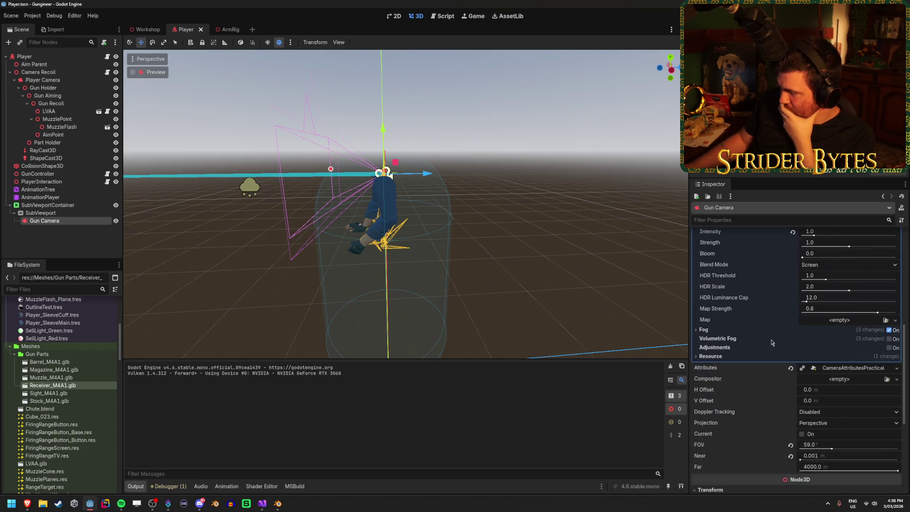
{"action": "scroll", "coordinate": [739, 360], "scroll_direction": "down", "scroll_amount": 2}
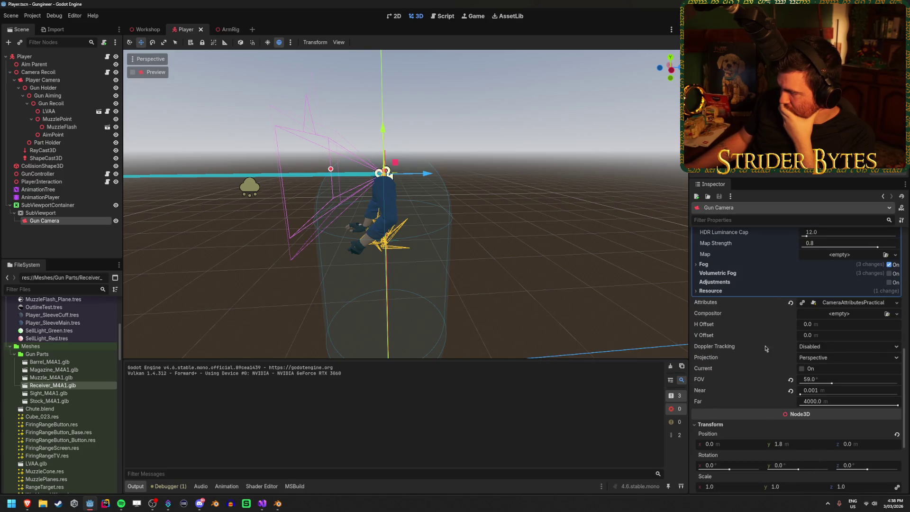
{"action": "mouse_move", "coordinate": [756, 348]}
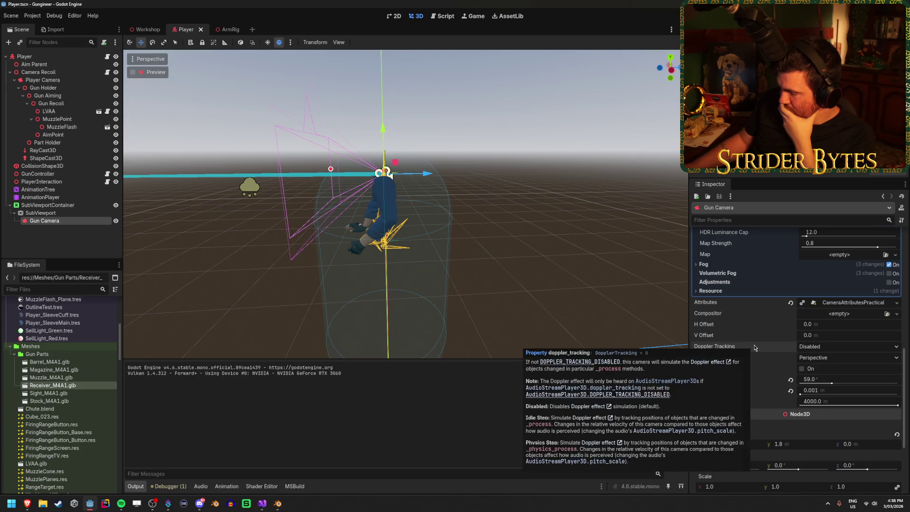
{"action": "left_click", "coordinate": [72, 80]}
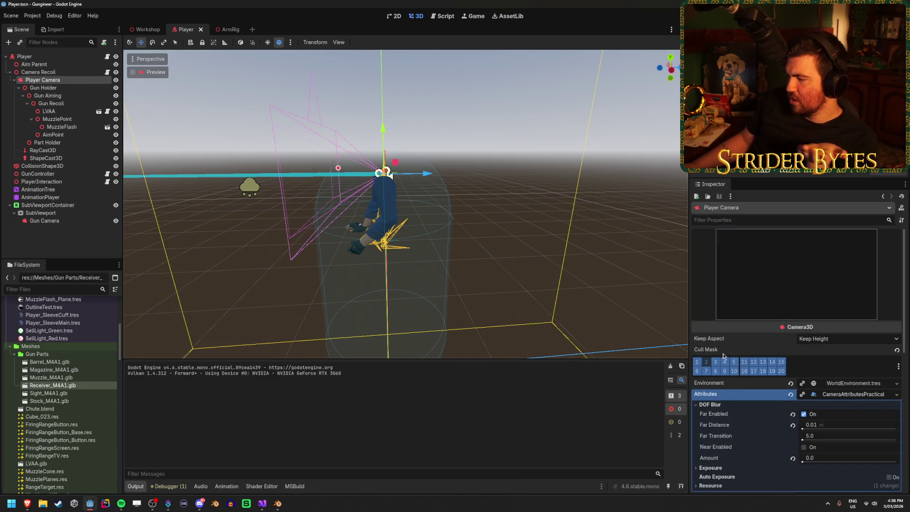
Review the Player Camera's background, ambient and reflected light settings, then select Gun Camera.
{"action": "scroll", "coordinate": [723, 353], "scroll_direction": "down", "scroll_amount": 2}
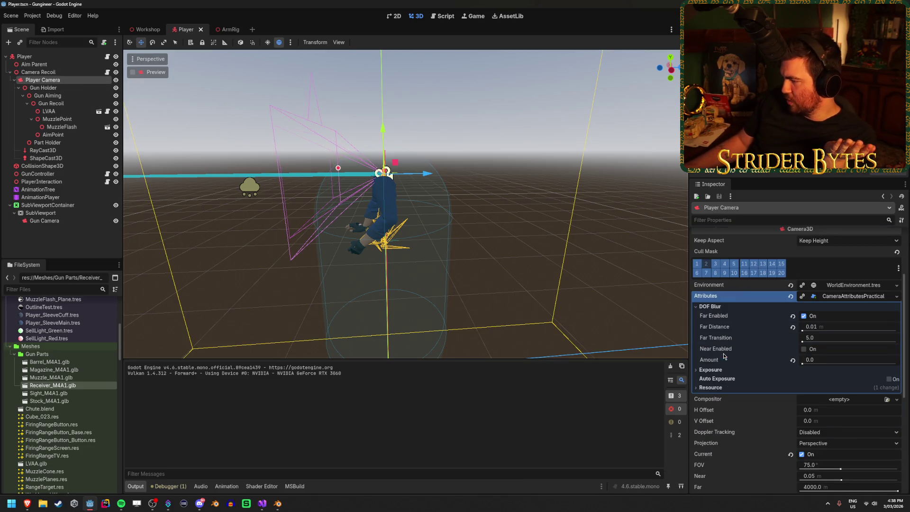
{"action": "left_click", "coordinate": [823, 287]}
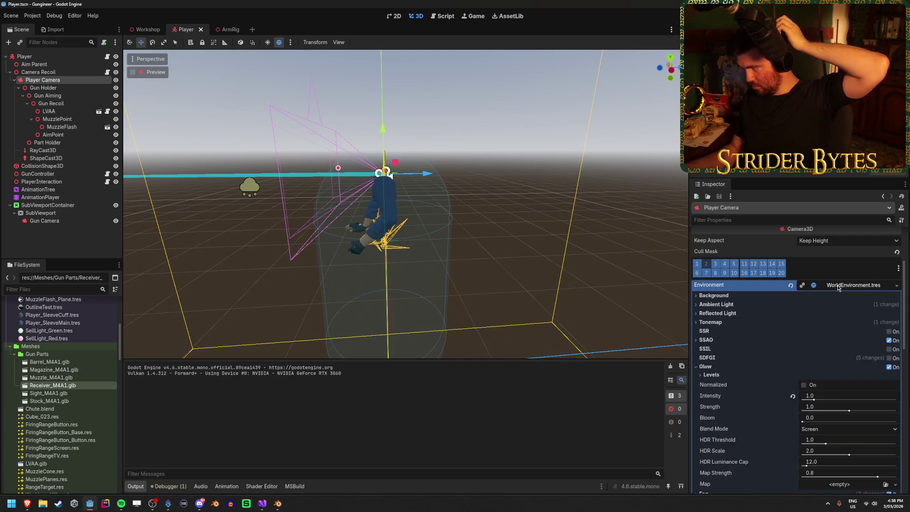
{"action": "left_click", "coordinate": [728, 297]}
{"action": "left_click", "coordinate": [727, 304]}
{"action": "left_click", "coordinate": [728, 304]}
{"action": "left_click", "coordinate": [720, 313]}
{"action": "left_click", "coordinate": [720, 313]}
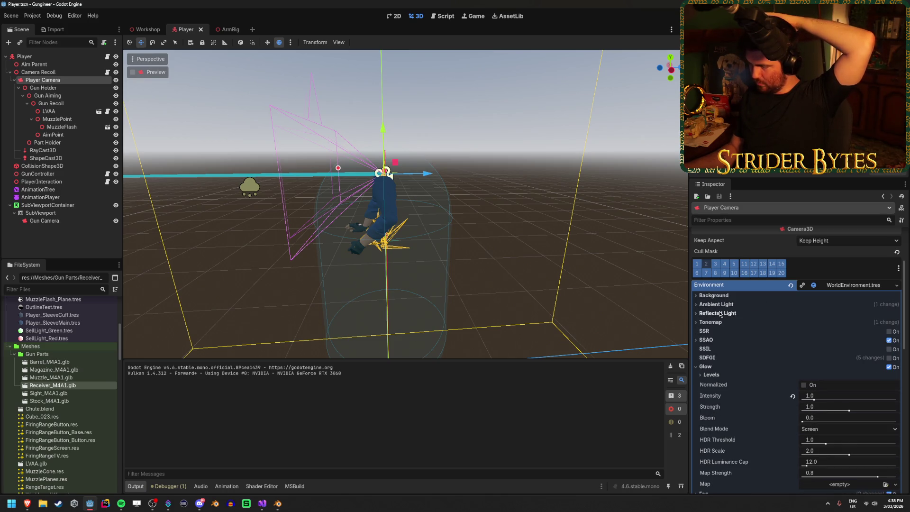
{"action": "left_click", "coordinate": [68, 247]}
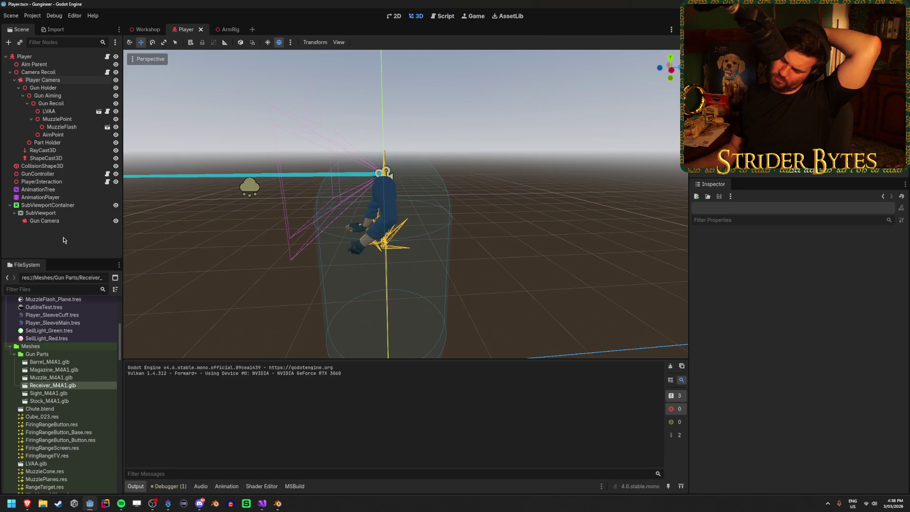
{"action": "left_click", "coordinate": [67, 221]}
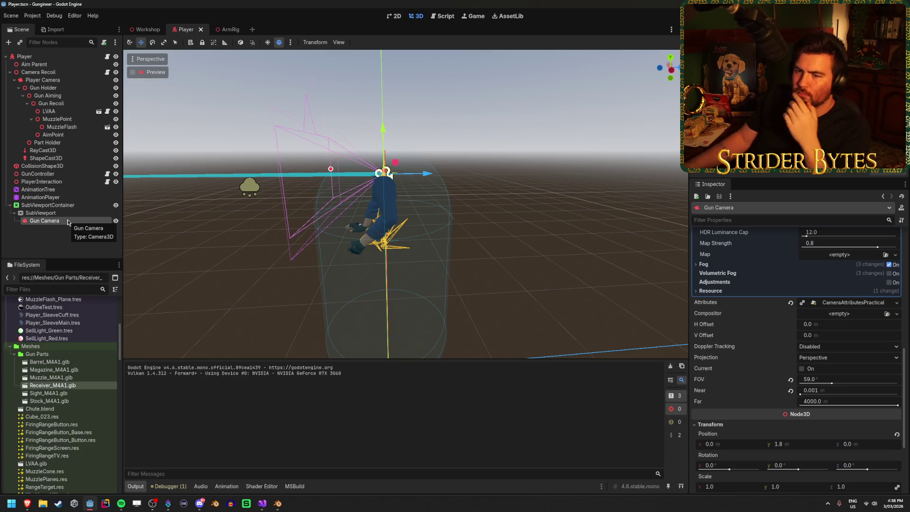
Inspect the SubViewport's 1920 × 1080 size and Transparent BG, checking Shadow Atlas, SDF and GUI sections.
{"action": "left_click", "coordinate": [84, 216]}
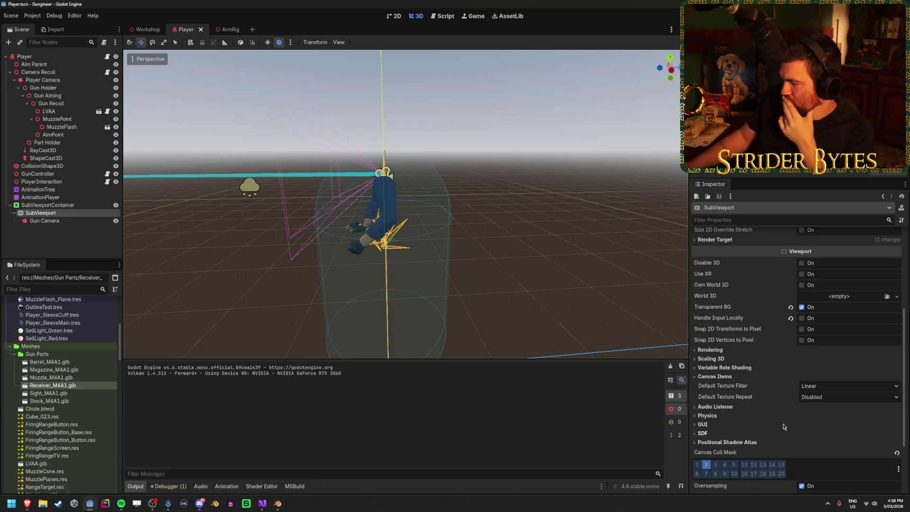
{"action": "scroll", "coordinate": [802, 355], "scroll_direction": "down", "scroll_amount": 3}
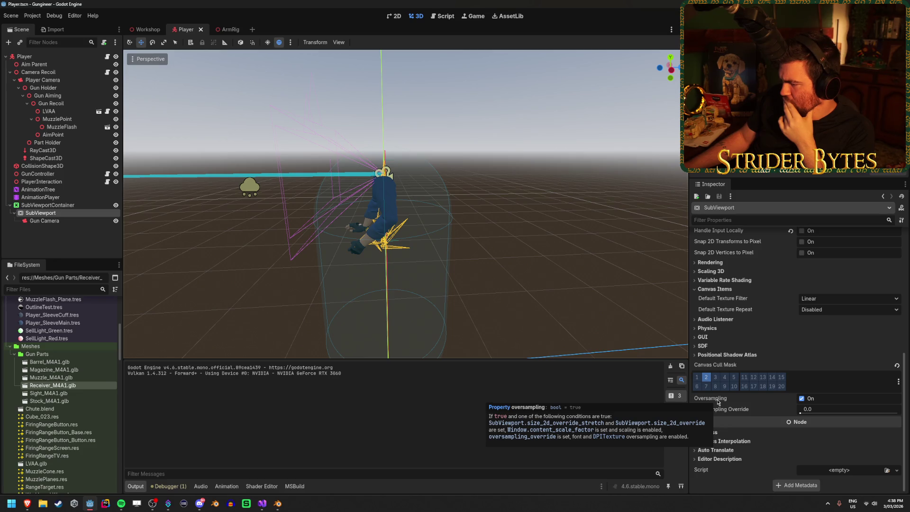
{"action": "scroll", "coordinate": [728, 407], "scroll_direction": "up", "scroll_amount": 1}
{"action": "left_click", "coordinate": [726, 388]}
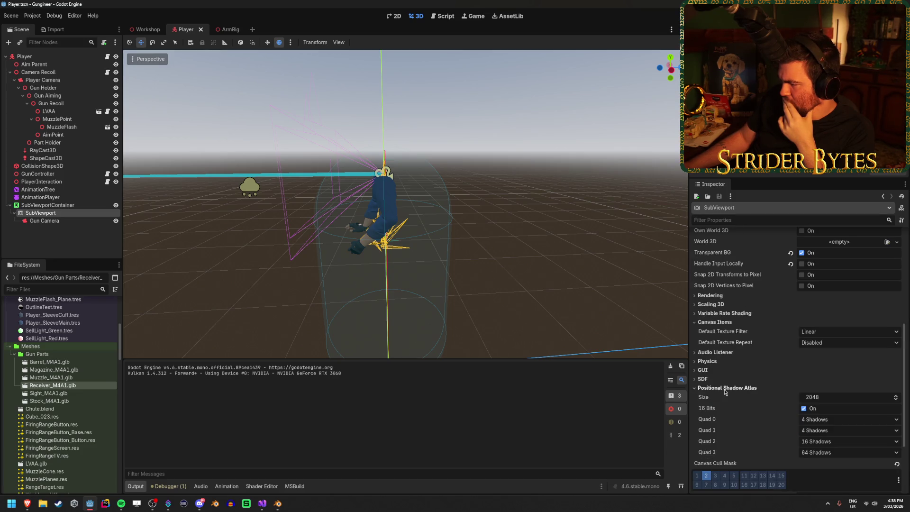
{"action": "left_click", "coordinate": [726, 388]}
{"action": "left_click", "coordinate": [704, 380]}
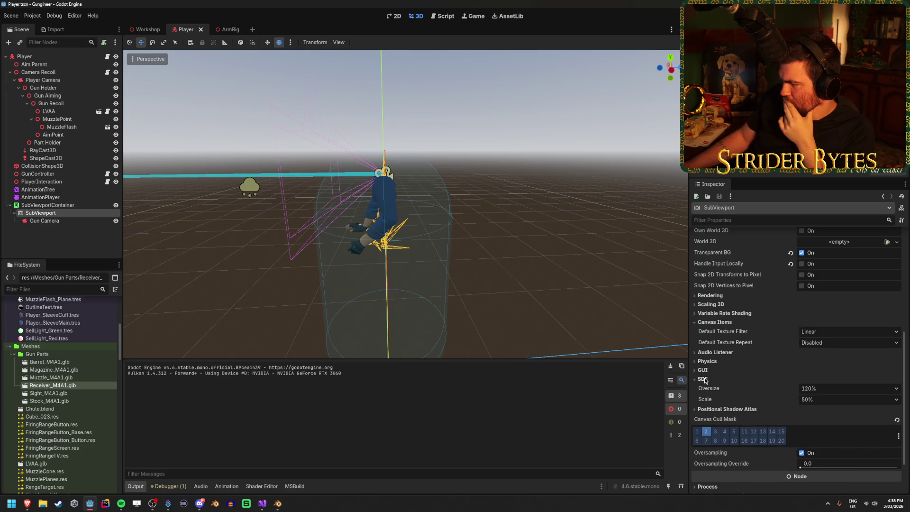
{"action": "left_click", "coordinate": [703, 380]}
{"action": "left_click", "coordinate": [704, 371]}
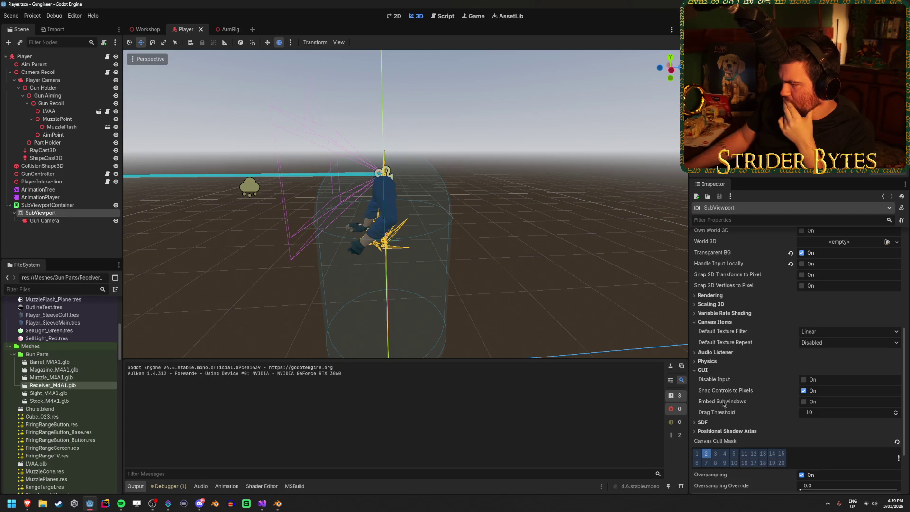
{"action": "mouse_move", "coordinate": [724, 404]}
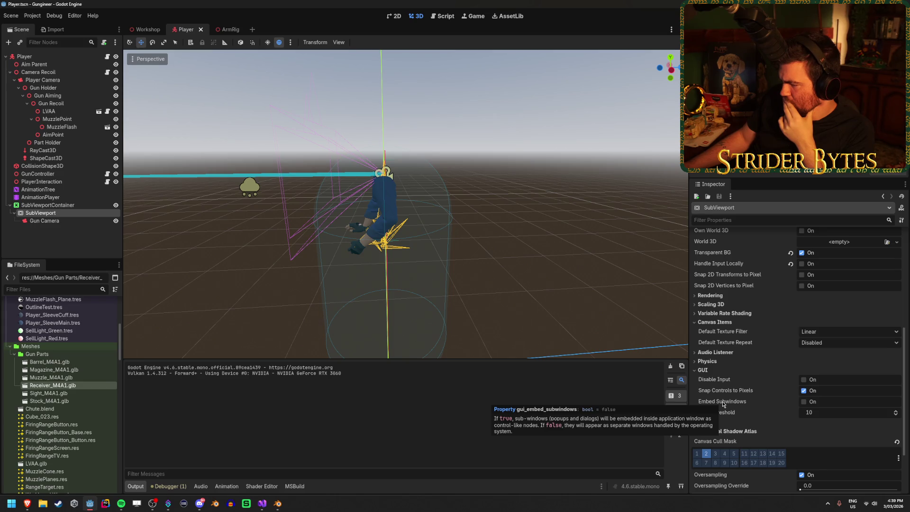
{"action": "left_click", "coordinate": [703, 370]}
{"action": "scroll", "coordinate": [749, 382], "scroll_direction": "up", "scroll_amount": 1}
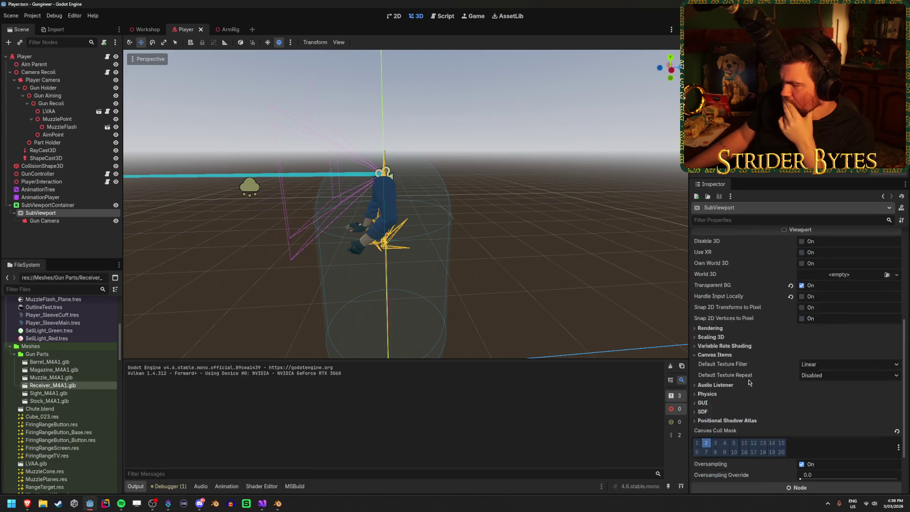
{"action": "scroll", "coordinate": [749, 383], "scroll_direction": "up", "scroll_amount": 5}
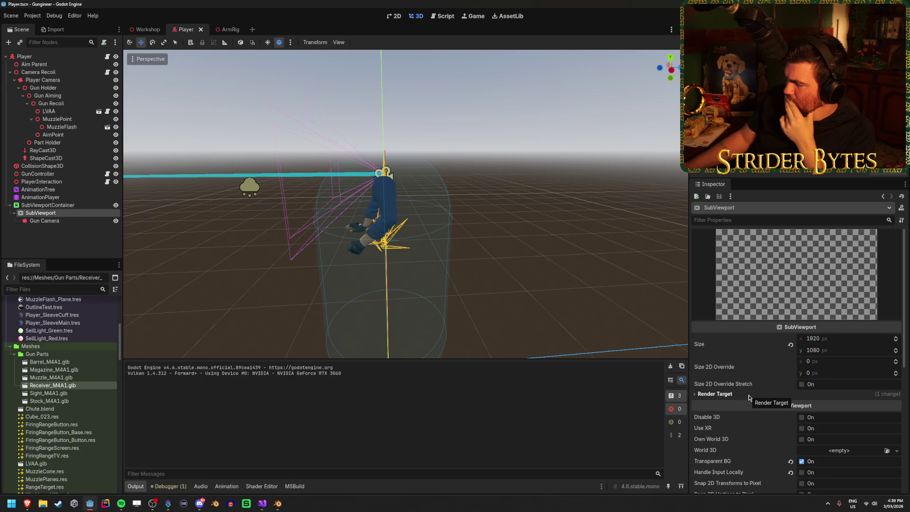
Leave Render Target Update Mode and Clear Mode on Always, then select SubViewportContainer.
{"action": "left_click", "coordinate": [750, 395]}
{"action": "scroll", "coordinate": [739, 386], "scroll_direction": "down", "scroll_amount": 2}
{"action": "left_click", "coordinate": [817, 350]}
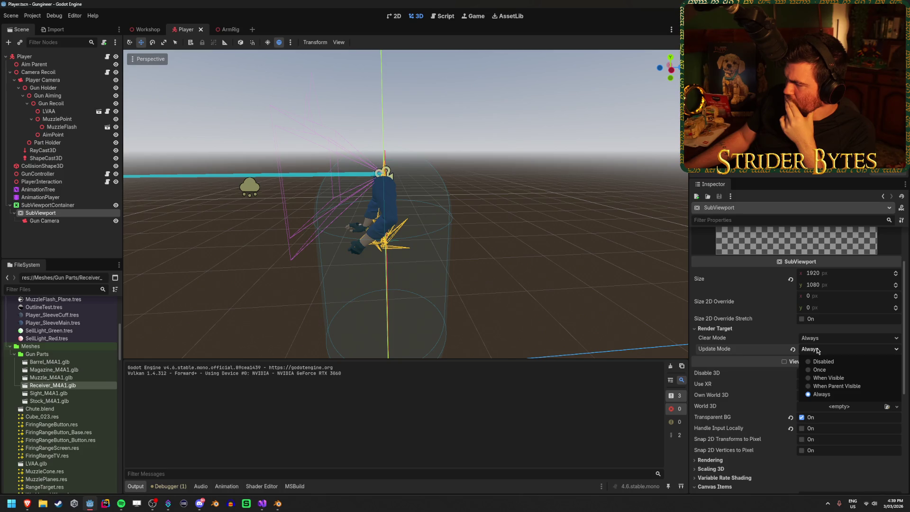
{"action": "left_click", "coordinate": [759, 353]}
{"action": "mouse_move", "coordinate": [759, 351]}
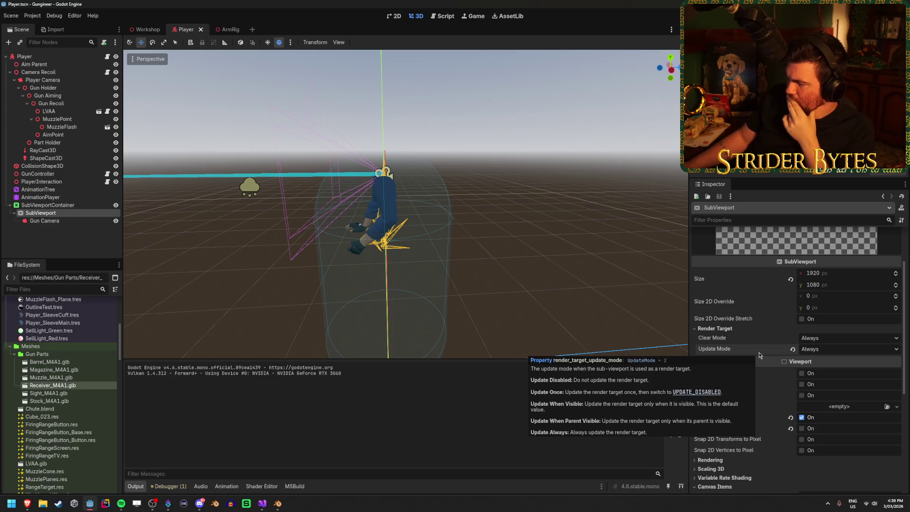
{"action": "left_click", "coordinate": [823, 338]}
{"action": "left_click", "coordinate": [823, 338]}
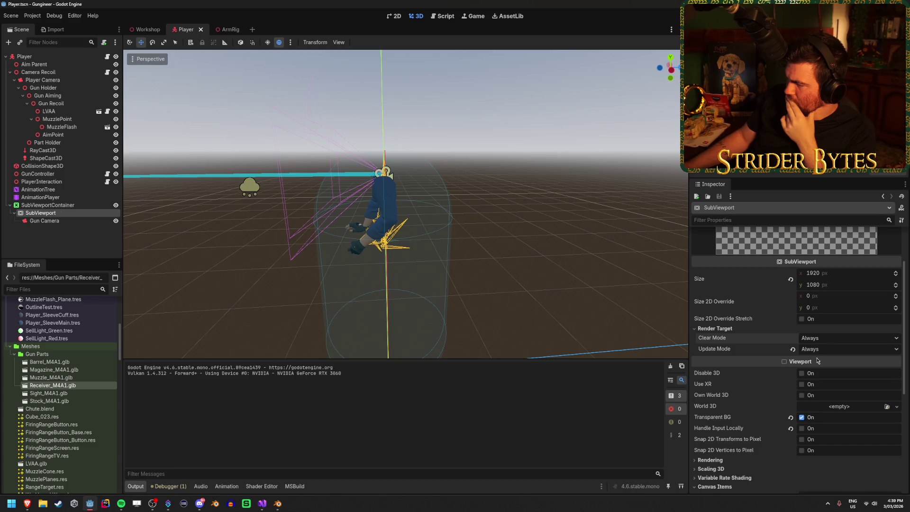
{"action": "mouse_move", "coordinate": [730, 352]}
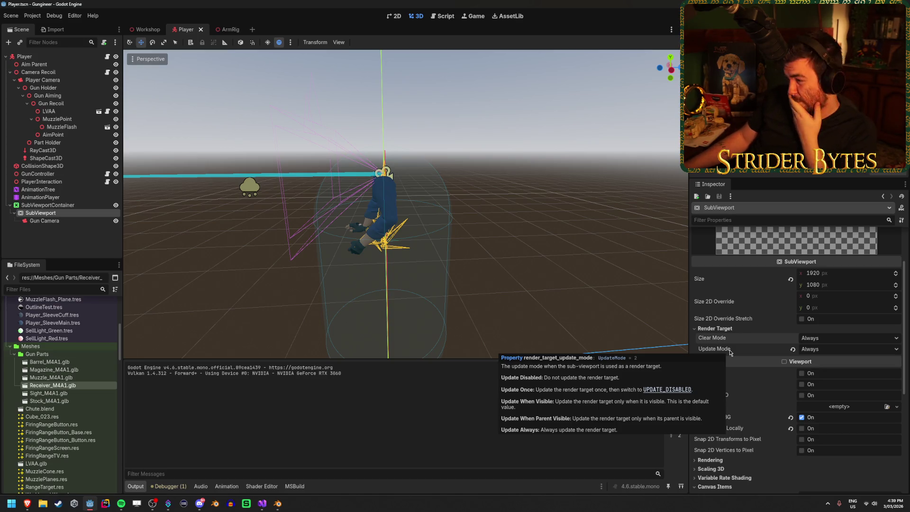
{"action": "scroll", "coordinate": [744, 368], "scroll_direction": "up", "scroll_amount": 3}
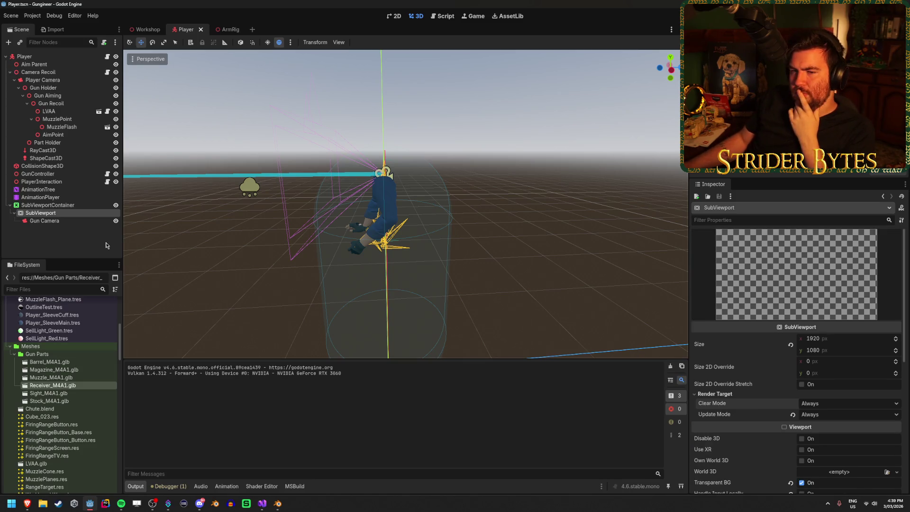
{"action": "left_click", "coordinate": [96, 208]}
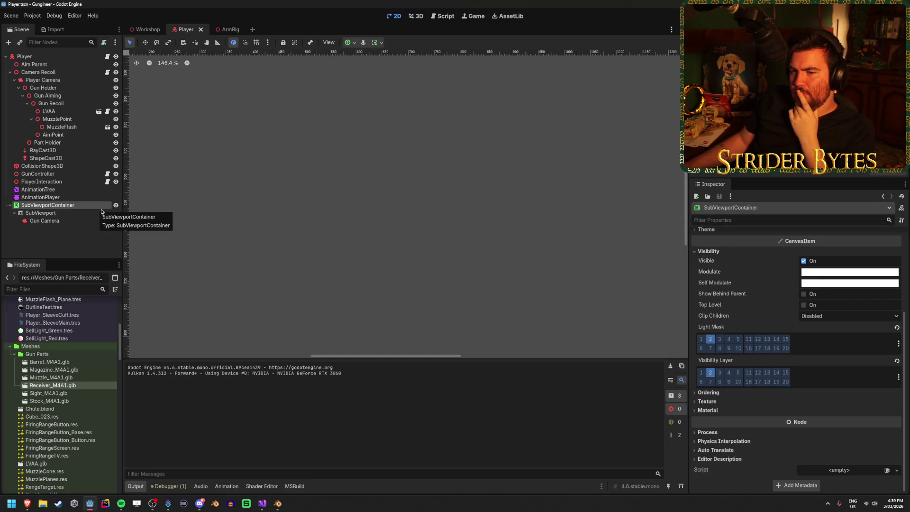
Switch between SubViewportContainer and Gun Camera, ending with Gun Camera selected.
{"action": "left_click", "coordinate": [83, 233]}
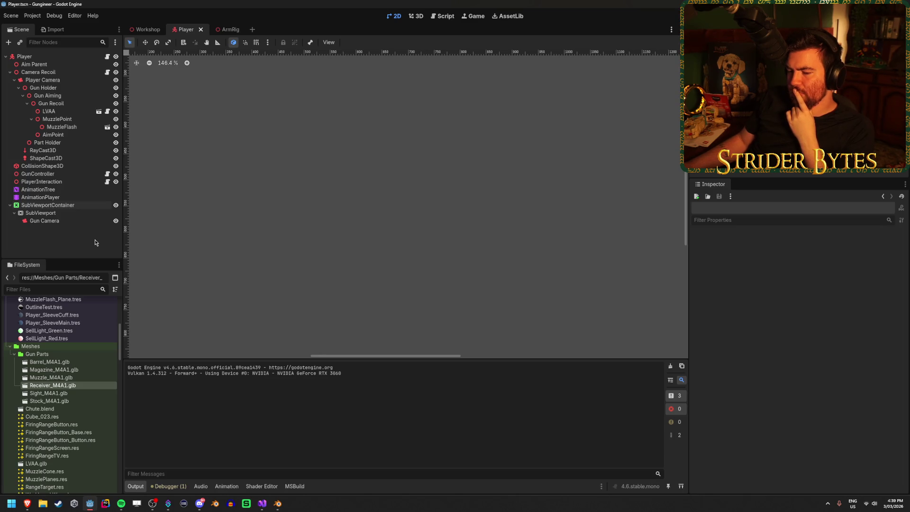
{"action": "left_click", "coordinate": [86, 221]}
{"action": "left_click", "coordinate": [81, 206]}
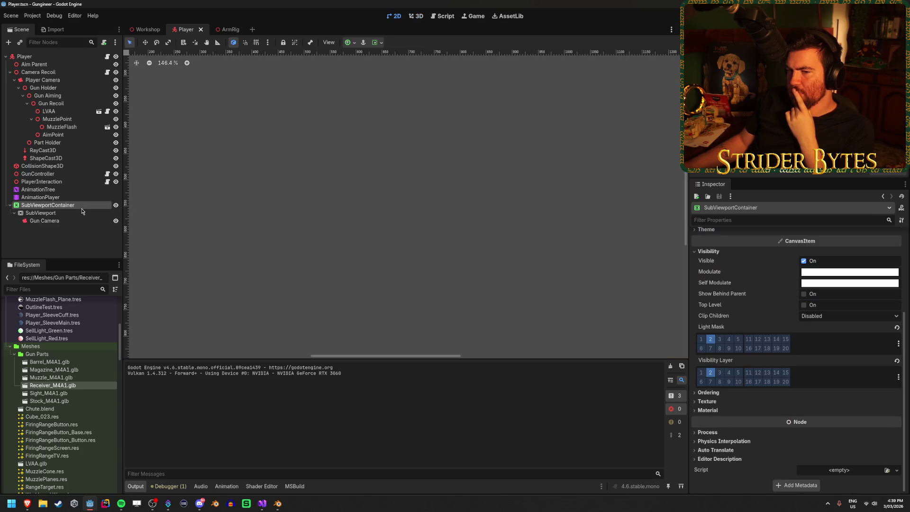
{"action": "left_click", "coordinate": [87, 239]}
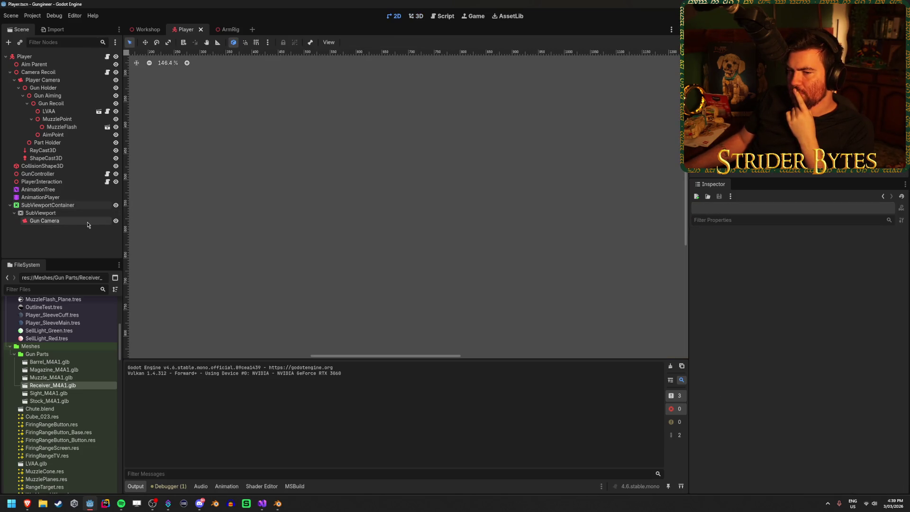
{"action": "left_click", "coordinate": [88, 222]}
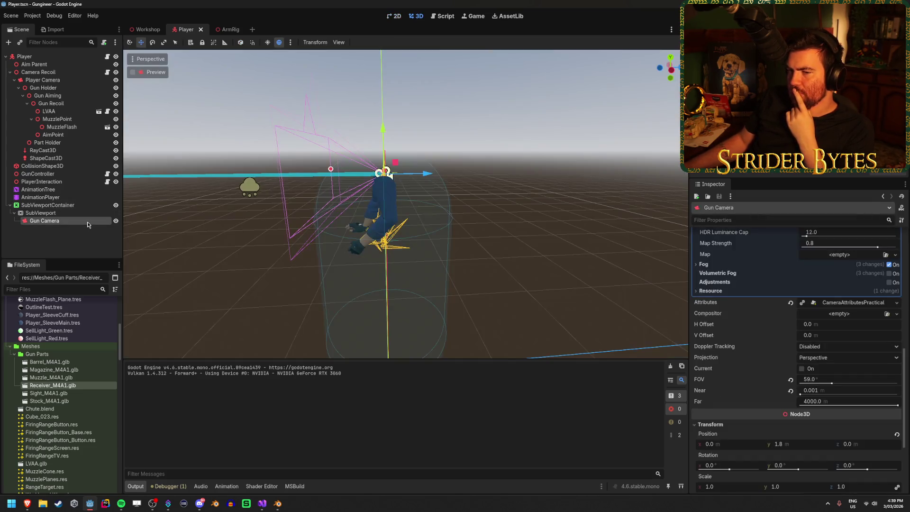
{"action": "left_click", "coordinate": [88, 246]}
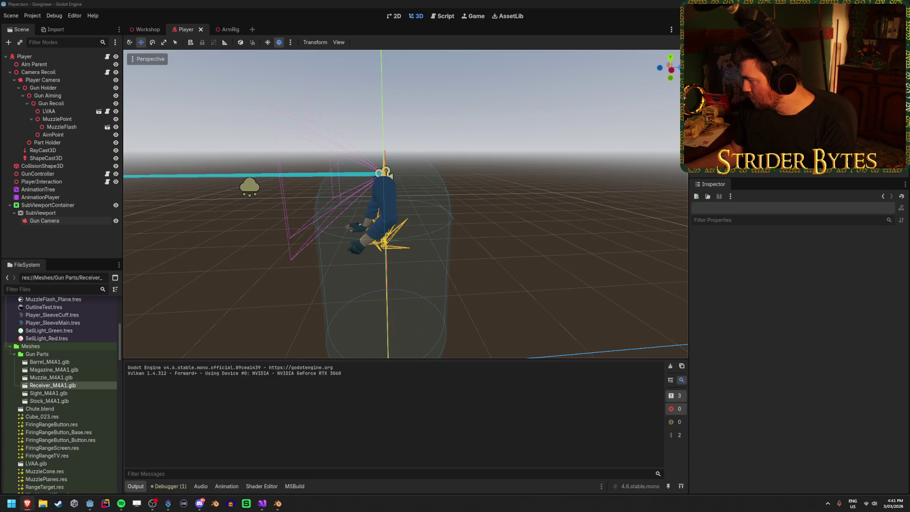
Scroll through GitHub issue #99715 on SubViewport premultiplied alpha down to its latest comments.
{"action": "key", "text": "alt+Tab"}
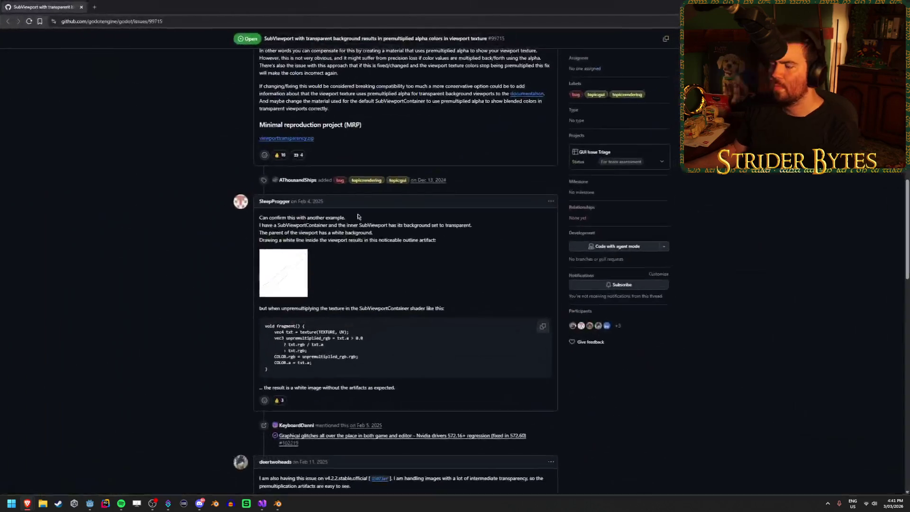
{"action": "scroll", "coordinate": [370, 271], "scroll_direction": "up", "scroll_amount": 3}
{"action": "scroll", "coordinate": [370, 271], "scroll_direction": "up", "scroll_amount": 3}
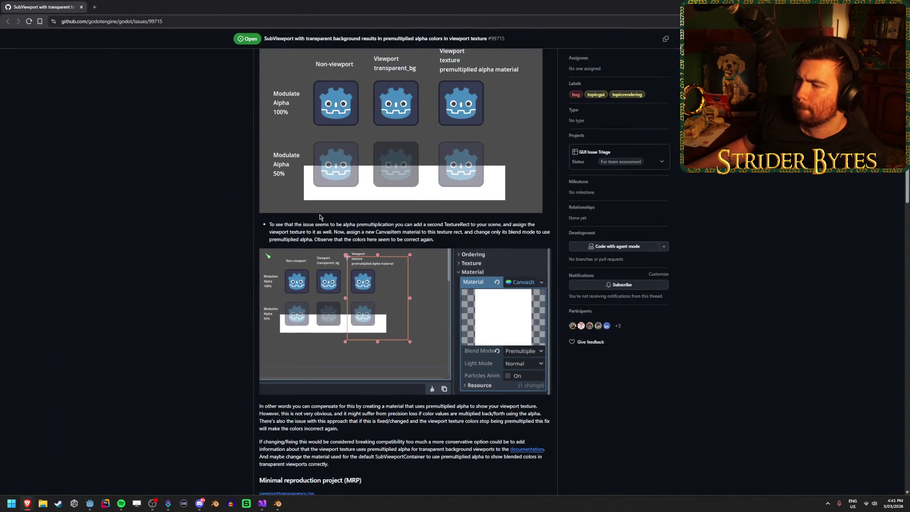
{"action": "scroll", "coordinate": [419, 222], "scroll_direction": "up", "scroll_amount": 3}
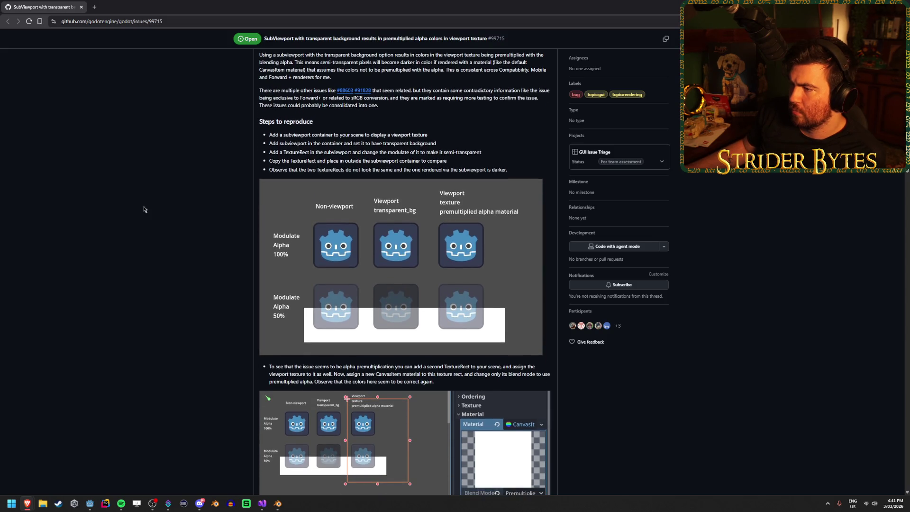
{"action": "scroll", "coordinate": [145, 209], "scroll_direction": "down", "scroll_amount": 1}
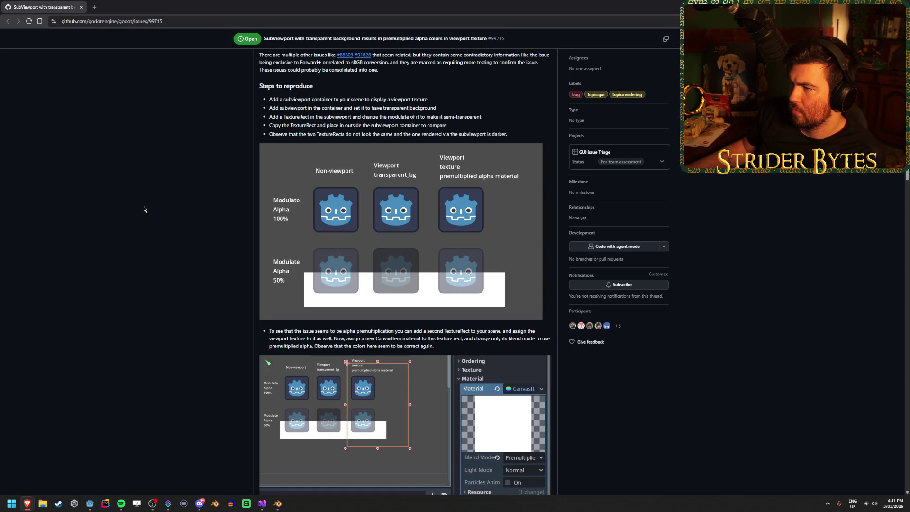
{"action": "scroll", "coordinate": [145, 209], "scroll_direction": "down", "scroll_amount": 5}
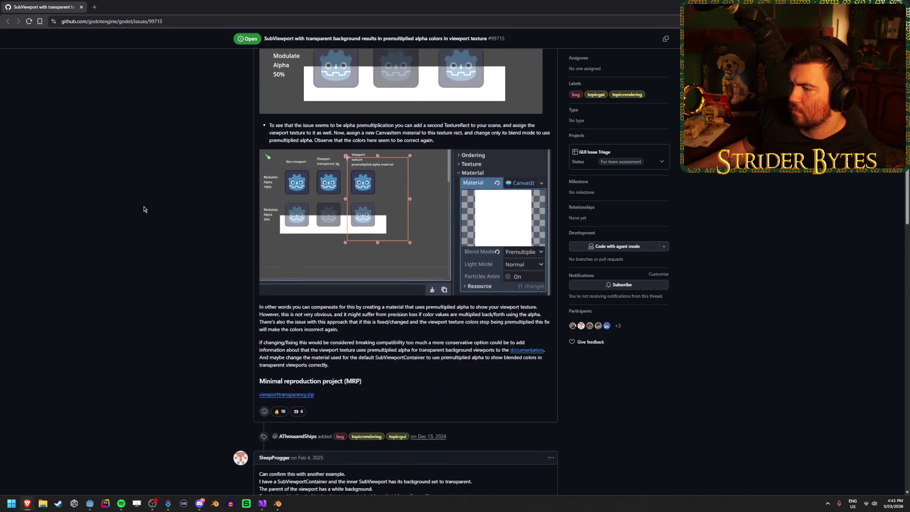
{"action": "scroll", "coordinate": [145, 209], "scroll_direction": "down", "scroll_amount": 5}
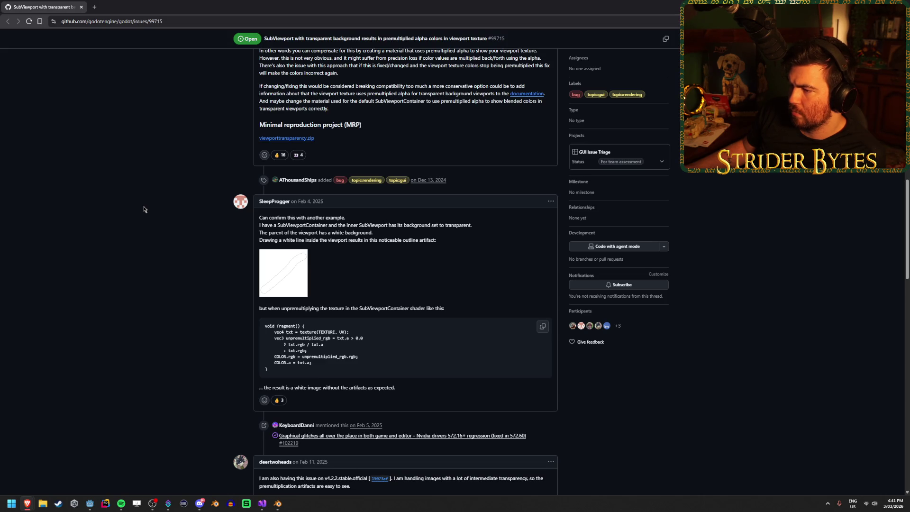
{"action": "scroll", "coordinate": [145, 209], "scroll_direction": "down", "scroll_amount": 4}
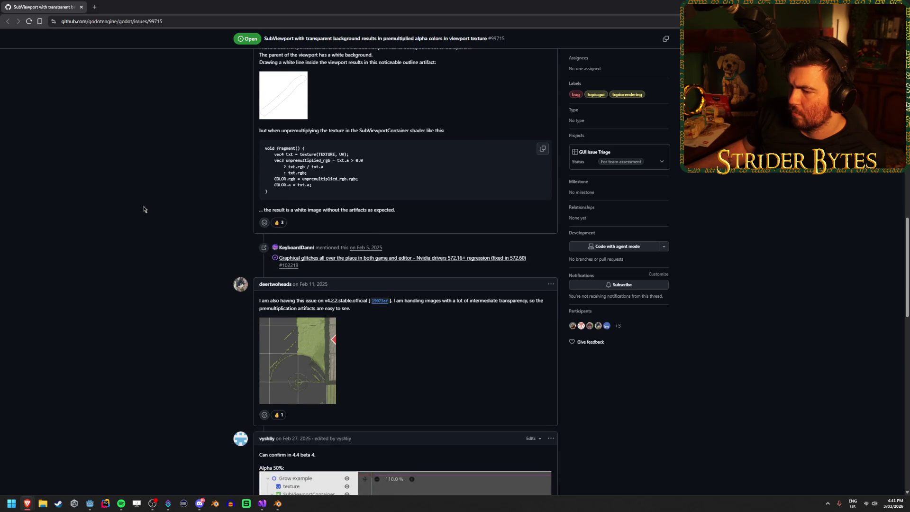
{"action": "scroll", "coordinate": [144, 210], "scroll_direction": "down", "scroll_amount": 2}
{"action": "scroll", "coordinate": [145, 209], "scroll_direction": "down", "scroll_amount": 3}
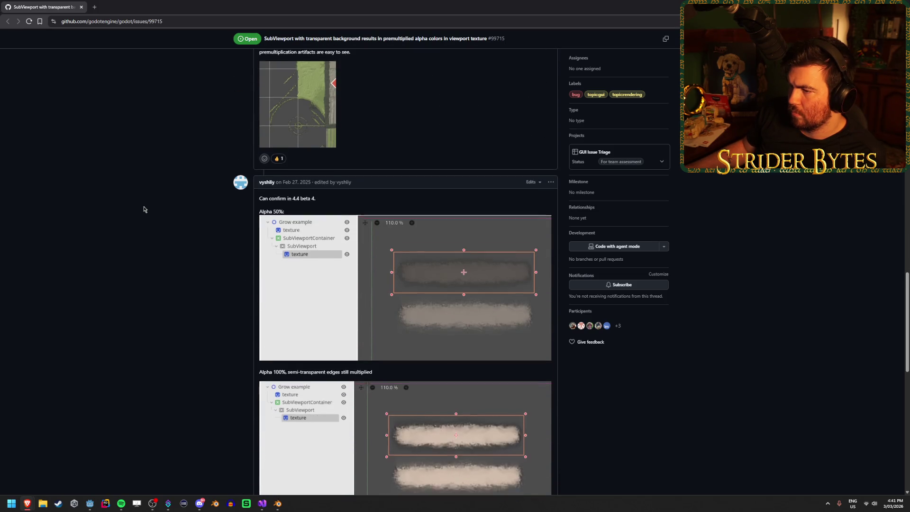
{"action": "scroll", "coordinate": [144, 210], "scroll_direction": "down", "scroll_amount": 8}
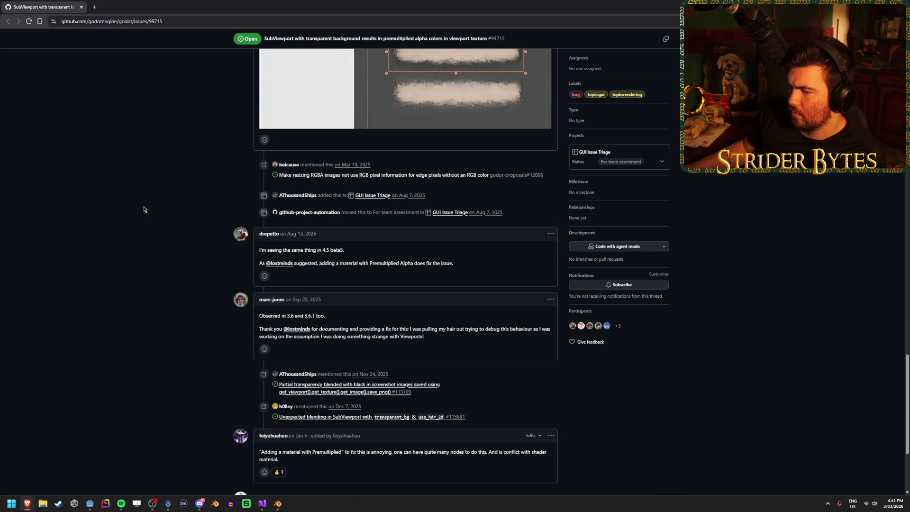
{"action": "scroll", "coordinate": [145, 209], "scroll_direction": "down", "scroll_amount": 2}
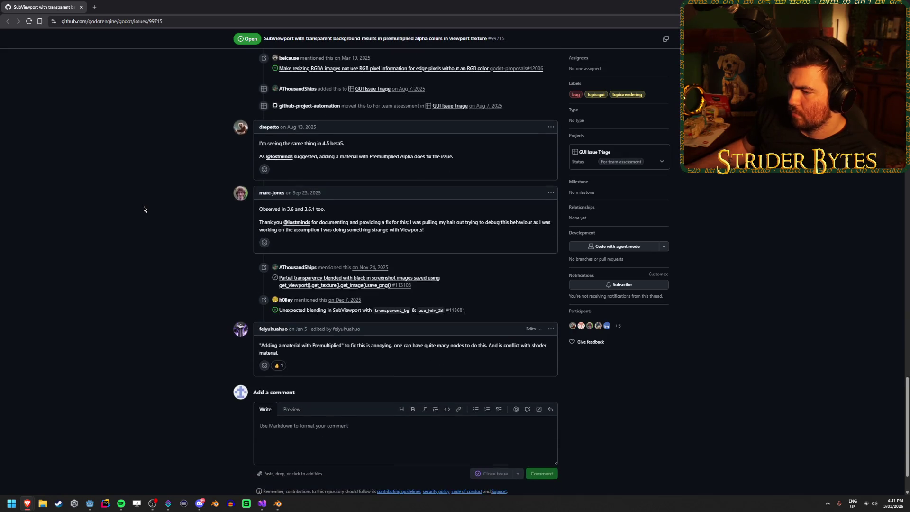
Highlight phrases in the comments suggesting a Premultiplied Alpha material, then return to Godot.
{"action": "left_click_drag", "start_coordinate": [403, 347], "coordinate": [351, 346]}
{"action": "left_click", "coordinate": [301, 345]}
{"action": "left_click_drag", "start_coordinate": [265, 344], "coordinate": [320, 344]}
{"action": "left_click", "coordinate": [320, 343]}
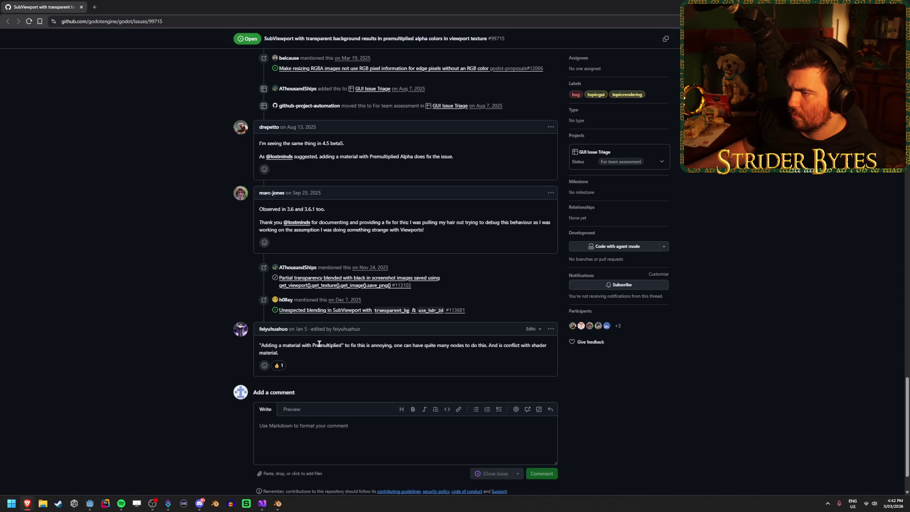
{"action": "left_click", "coordinate": [387, 156]}
{"action": "left_click_drag", "start_coordinate": [331, 156], "coordinate": [451, 156]}
{"action": "left_click", "coordinate": [450, 156]}
{"action": "left_click_drag", "start_coordinate": [357, 156], "coordinate": [436, 156]}
{"action": "left_click", "coordinate": [436, 156]}
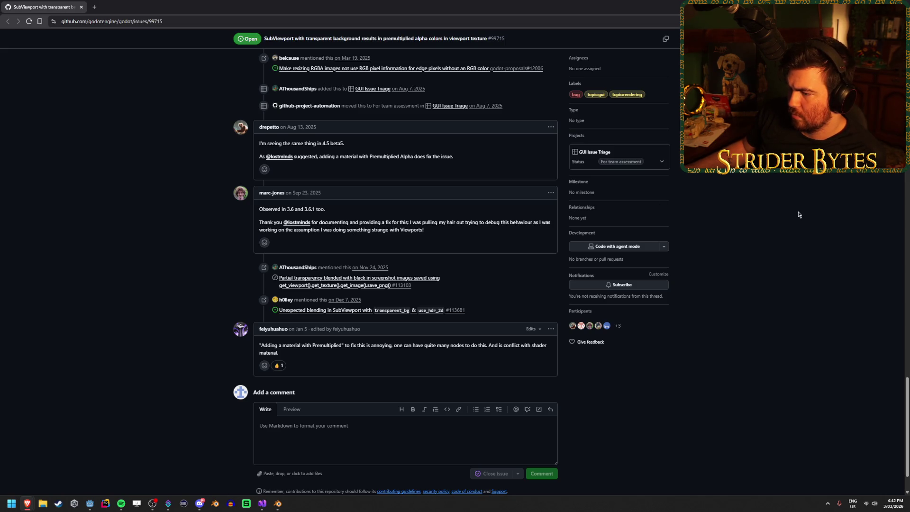
{"action": "key", "text": "alt+Tab"}
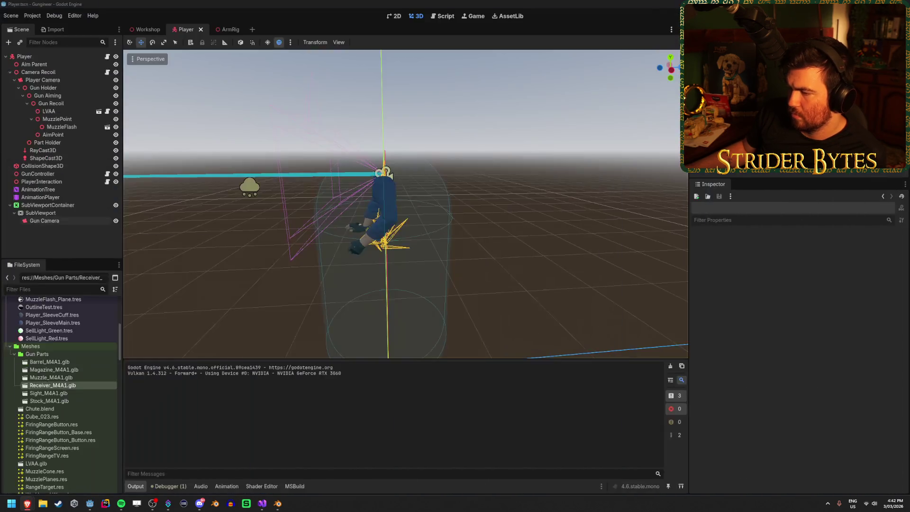
Open the ArmRig scene and adjust the Sprite3D glint's Modulate colour in the picker.
{"action": "left_click", "coordinate": [230, 30]}
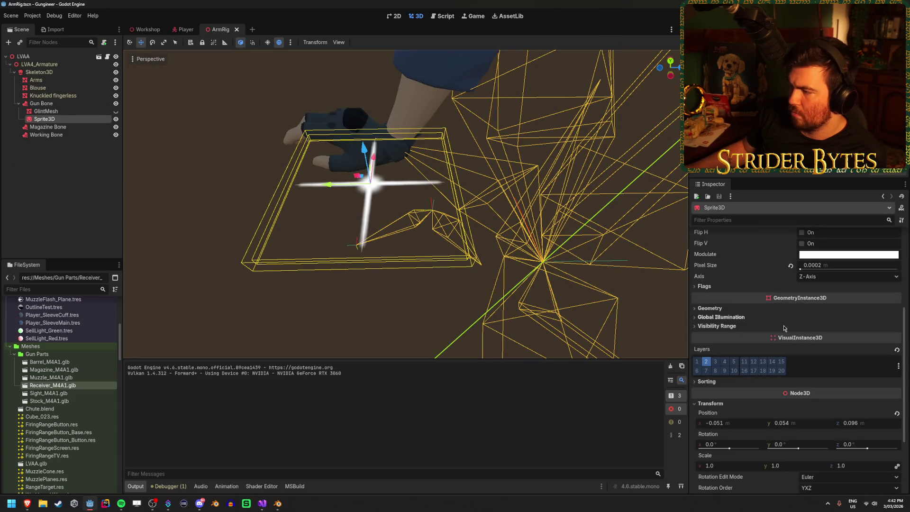
{"action": "scroll", "coordinate": [789, 339], "scroll_direction": "up", "scroll_amount": 3}
{"action": "scroll", "coordinate": [789, 338], "scroll_direction": "up", "scroll_amount": 4}
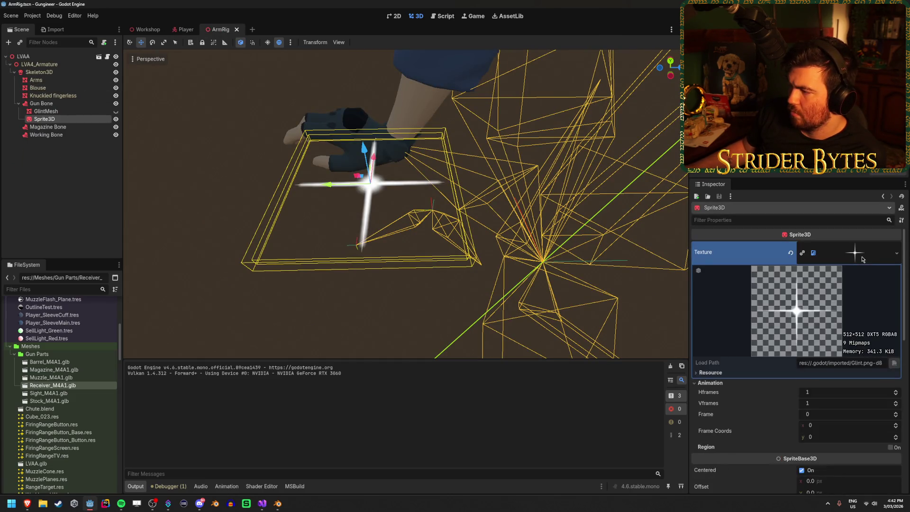
{"action": "scroll", "coordinate": [793, 332], "scroll_direction": "down", "scroll_amount": 3}
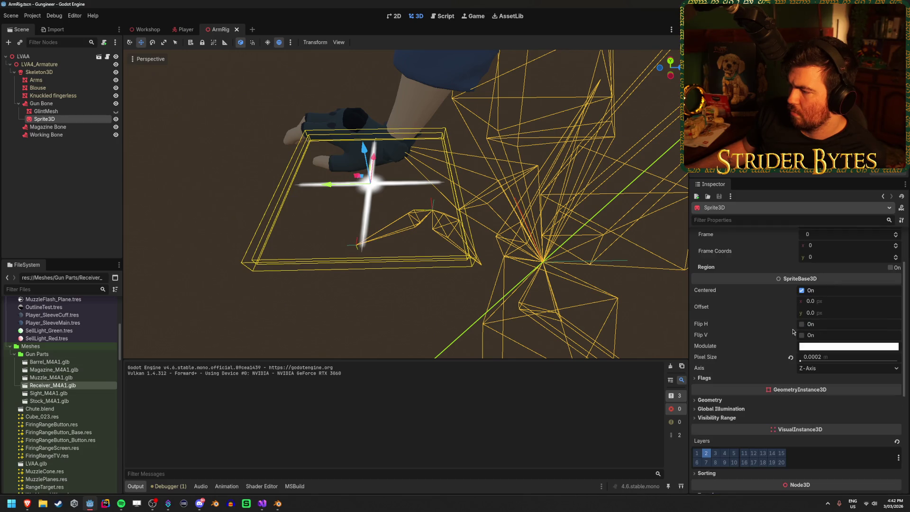
{"action": "left_click", "coordinate": [827, 351]}
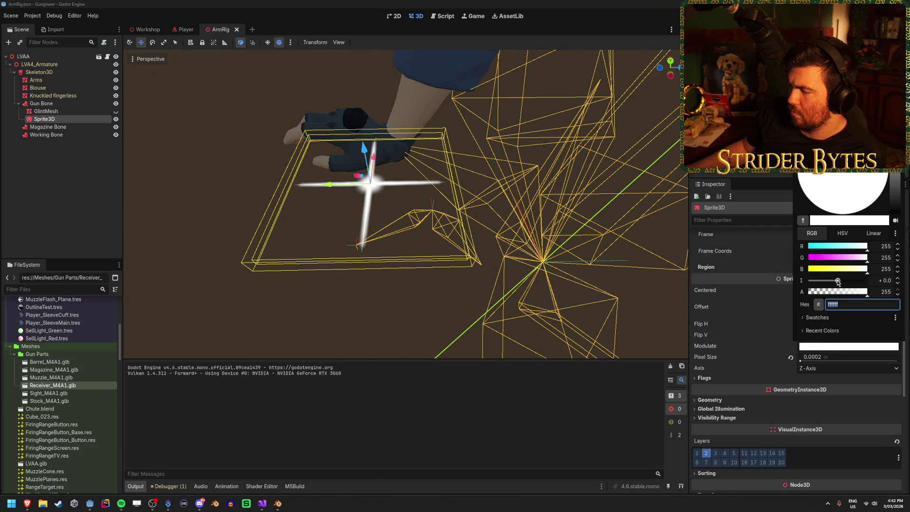
{"action": "mouse_move", "coordinate": [868, 292]}
{"action": "left_mouse_down"}
{"action": "mouse_move", "coordinate": [809, 294]}
{"action": "mouse_move", "coordinate": [873, 302]}
{"action": "left_mouse_up"}
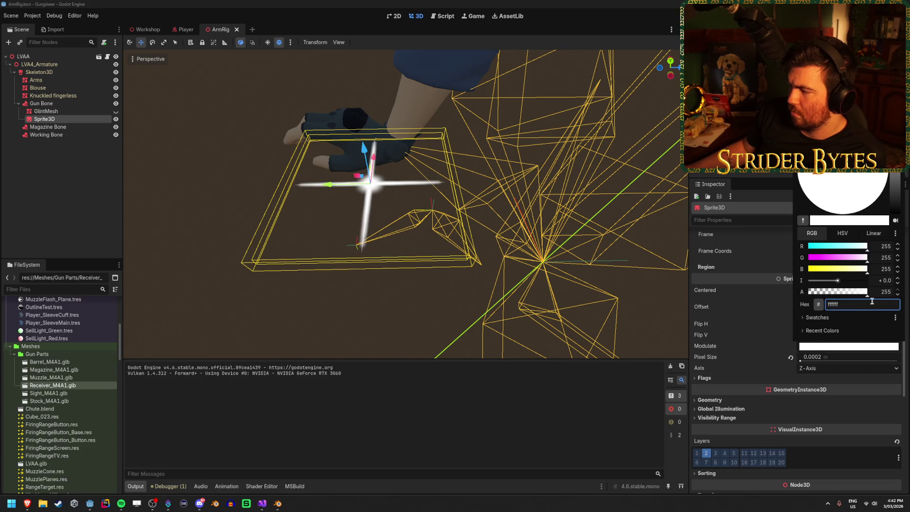
{"action": "left_click", "coordinate": [729, 358]}
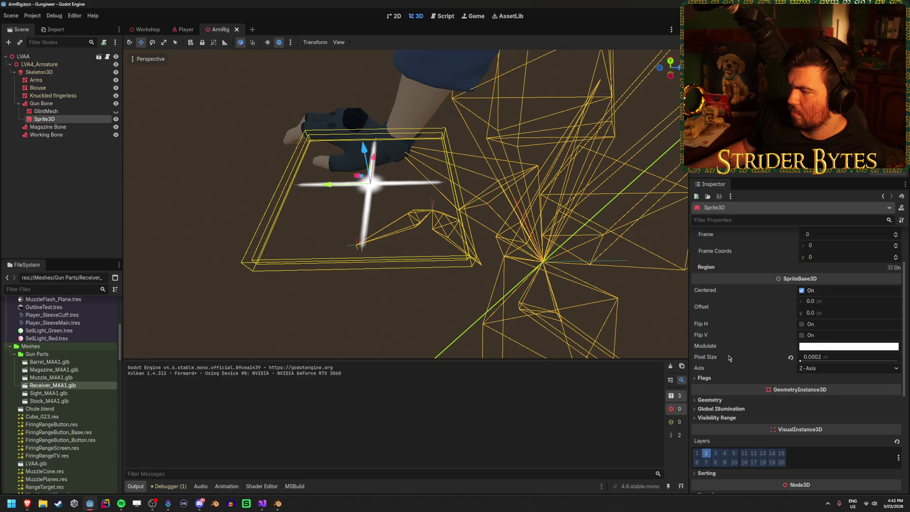
Hide the Sprite3D glint, show GlintMesh instead, and select GlintMesh.
{"action": "left_click", "coordinate": [116, 119]}
{"action": "left_click", "coordinate": [116, 111]}
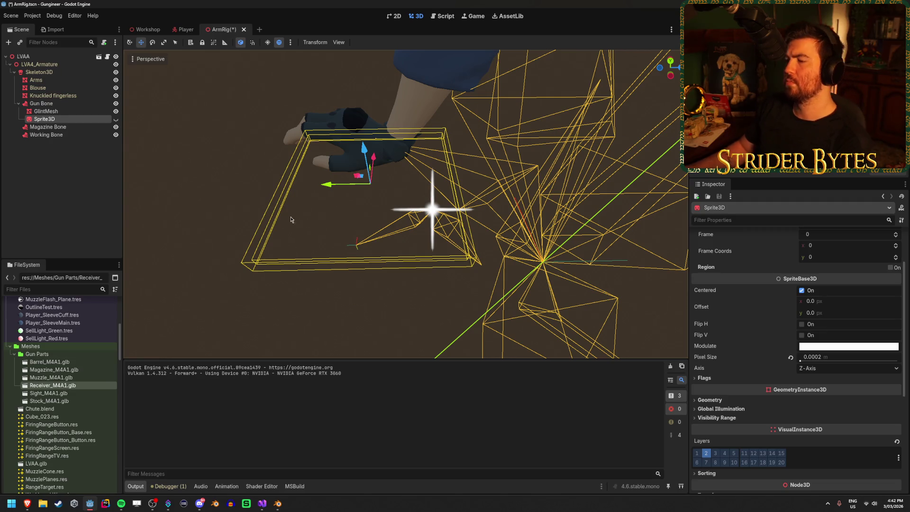
{"action": "mouse_move", "coordinate": [488, 201]}
{"action": "left_mouse_down"}
{"action": "mouse_move", "coordinate": [507, 197]}
{"action": "mouse_move", "coordinate": [484, 199]}
{"action": "left_mouse_up"}
{"action": "left_click", "coordinate": [66, 111]}
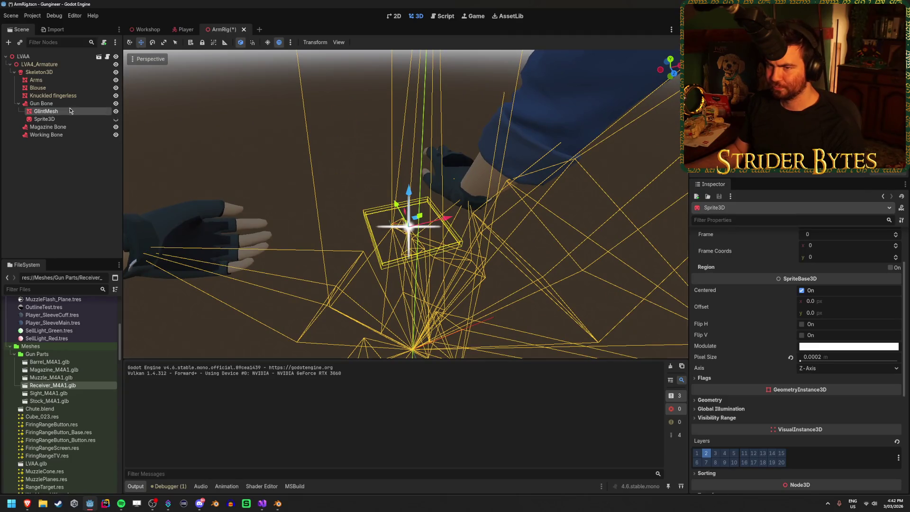
Set the GlintMesh material's Blend Mode to Premultiplied Alpha, keeping Alpha transparency.
{"action": "scroll", "coordinate": [784, 267], "scroll_direction": "down", "scroll_amount": 5}
{"action": "scroll", "coordinate": [784, 267], "scroll_direction": "up", "scroll_amount": 10}
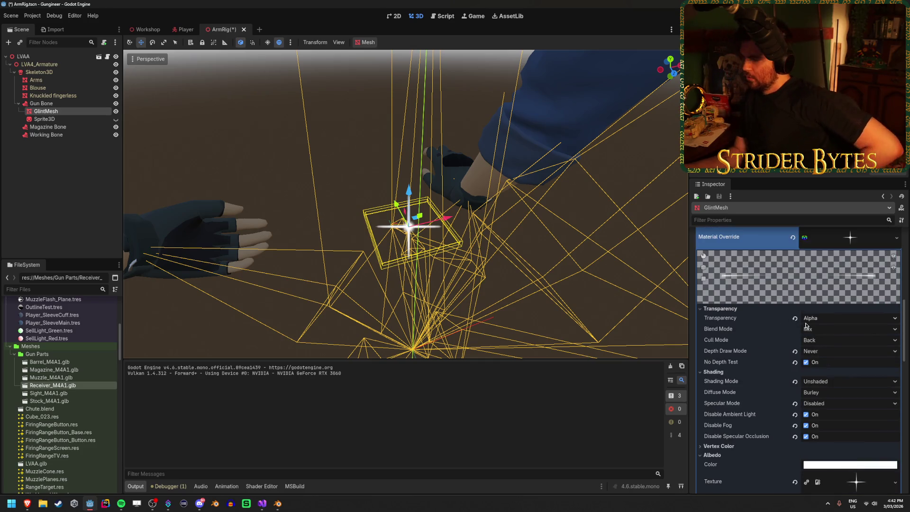
{"action": "left_click", "coordinate": [825, 321]}
{"action": "left_click", "coordinate": [825, 322]}
{"action": "left_click", "coordinate": [825, 329]}
{"action": "left_click", "coordinate": [826, 375]}
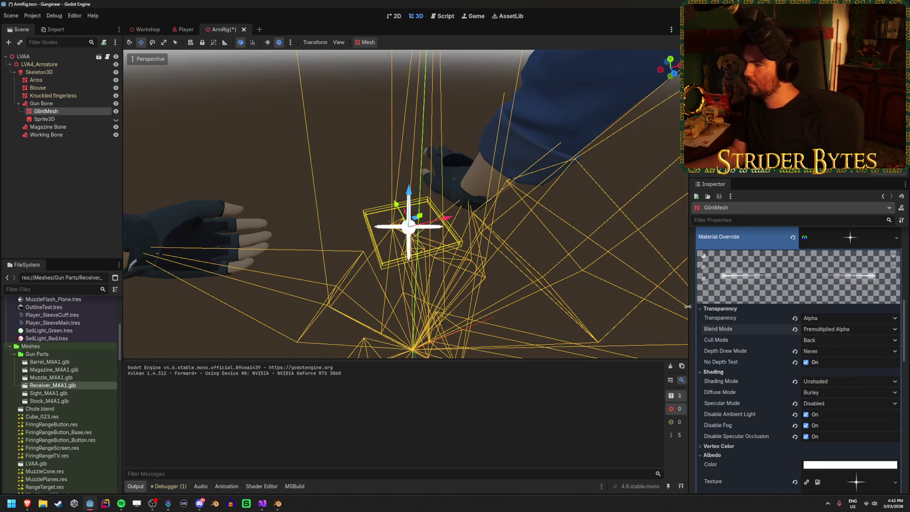
{"action": "key", "text": "f"}
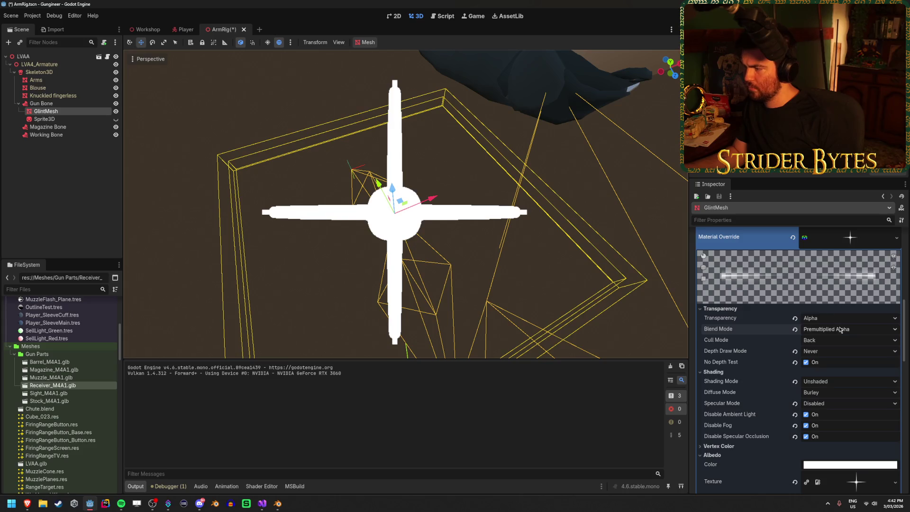
{"action": "mouse_move", "coordinate": [726, 331]}
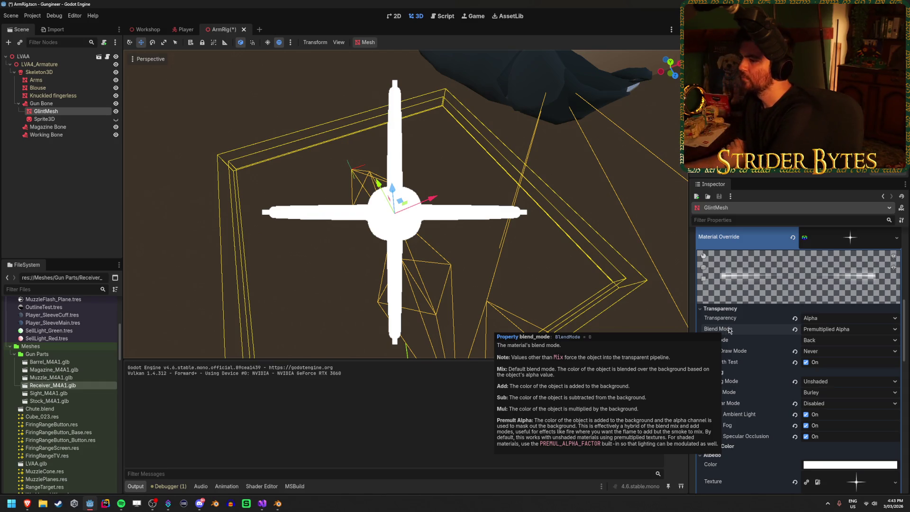
Turn depth testing back on and set Depth Draw Mode to Opaque Only.
{"action": "left_click", "coordinate": [806, 363]}
{"action": "left_click", "coordinate": [795, 352]}
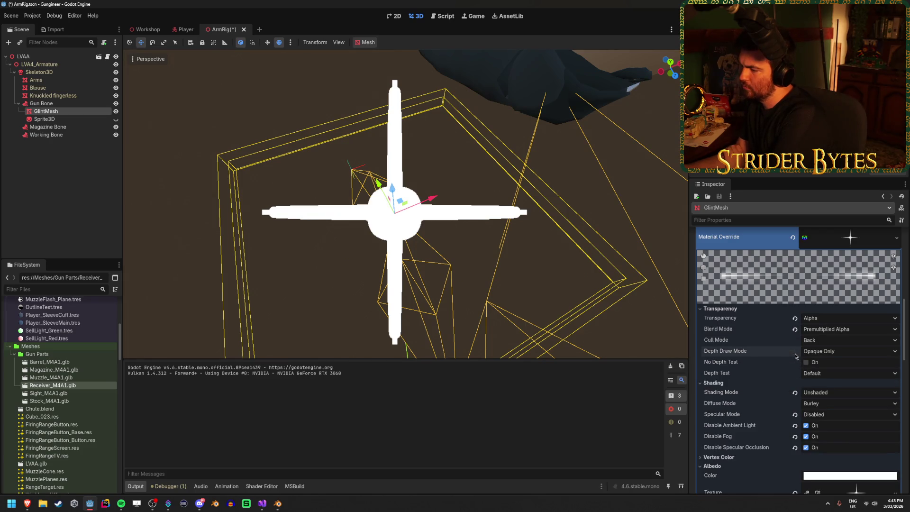
{"action": "left_click", "coordinate": [825, 351]}
{"action": "left_click", "coordinate": [824, 373]}
{"action": "left_click", "coordinate": [825, 351]}
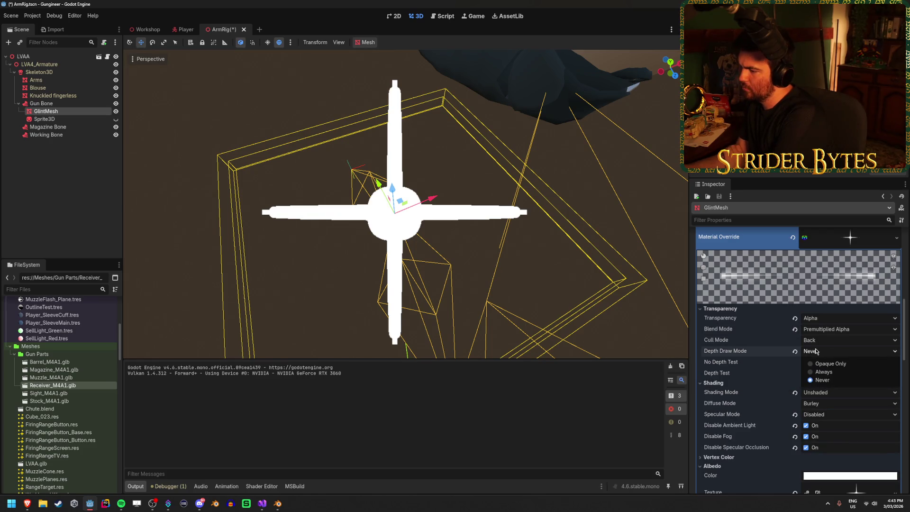
{"action": "left_click", "coordinate": [818, 372]}
{"action": "left_click", "coordinate": [795, 351]}
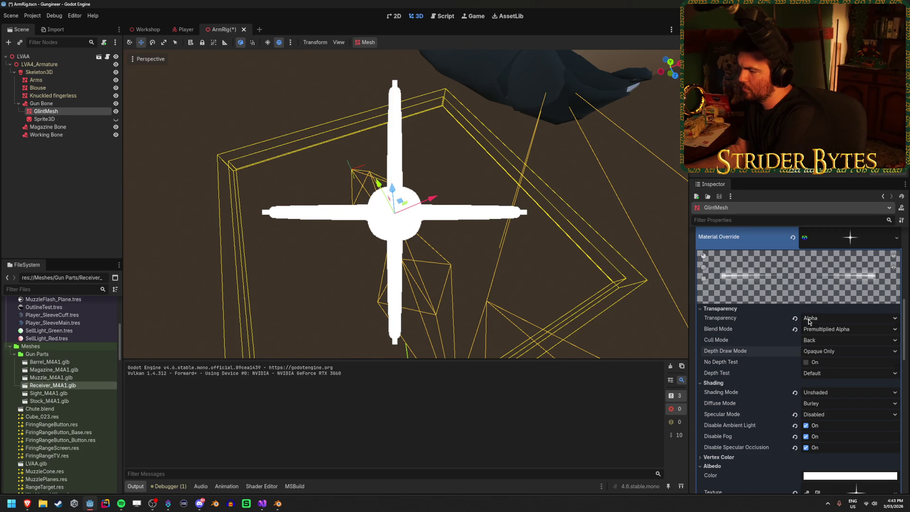
Set transparency to Alpha Scissor (0.5 threshold) and run the game to test the glint.
{"action": "left_click", "coordinate": [825, 318]}
{"action": "left_click", "coordinate": [834, 350]}
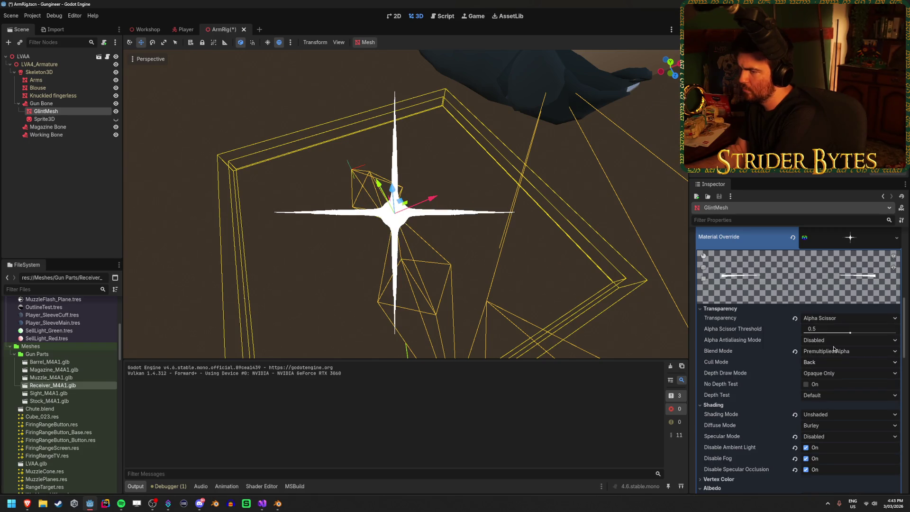
{"action": "left_click", "coordinate": [841, 319]}
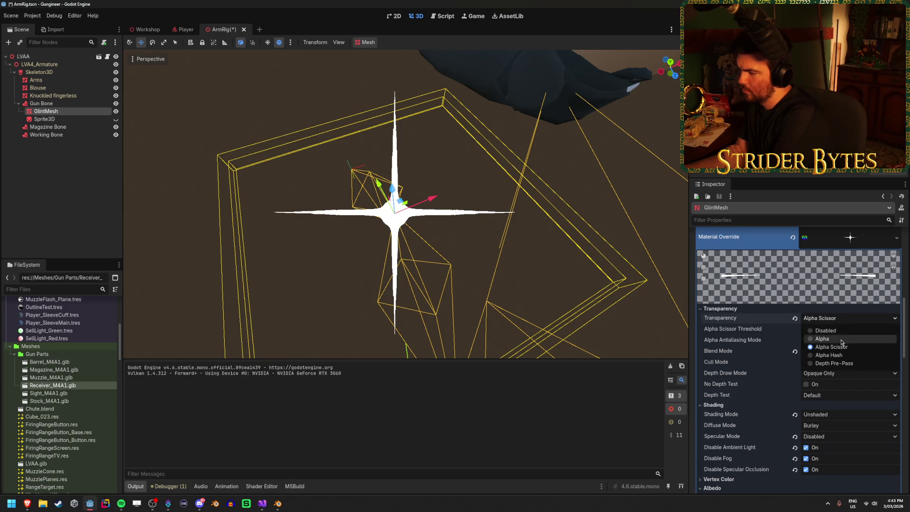
{"action": "left_click", "coordinate": [841, 363]}
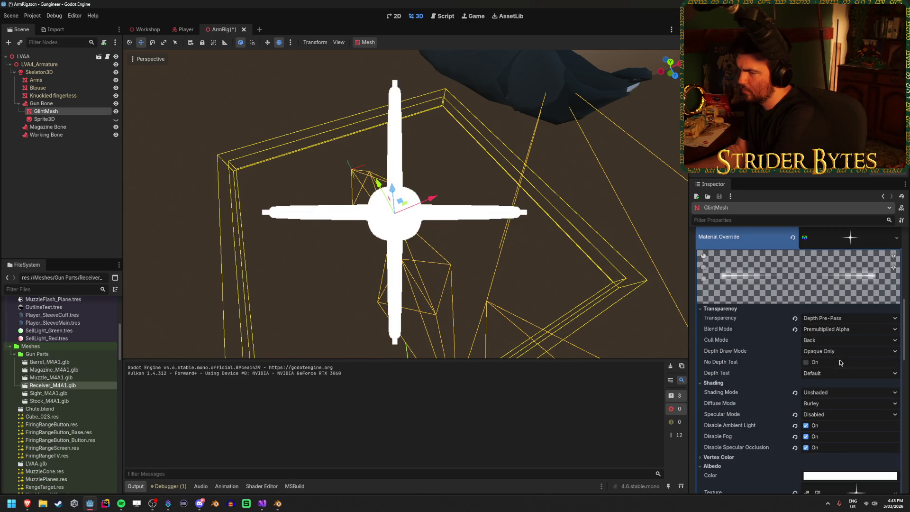
{"action": "left_click", "coordinate": [830, 320]}
{"action": "left_click", "coordinate": [834, 349]}
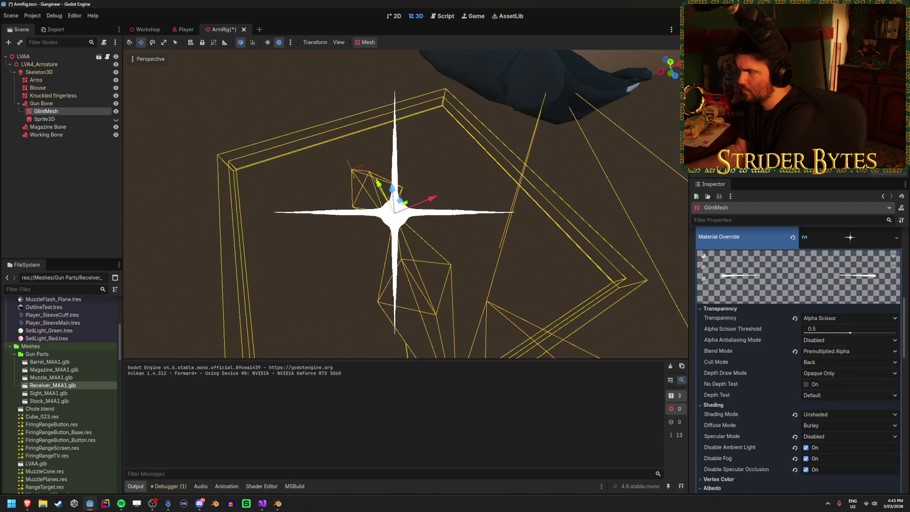
{"action": "key", "text": "F5"}
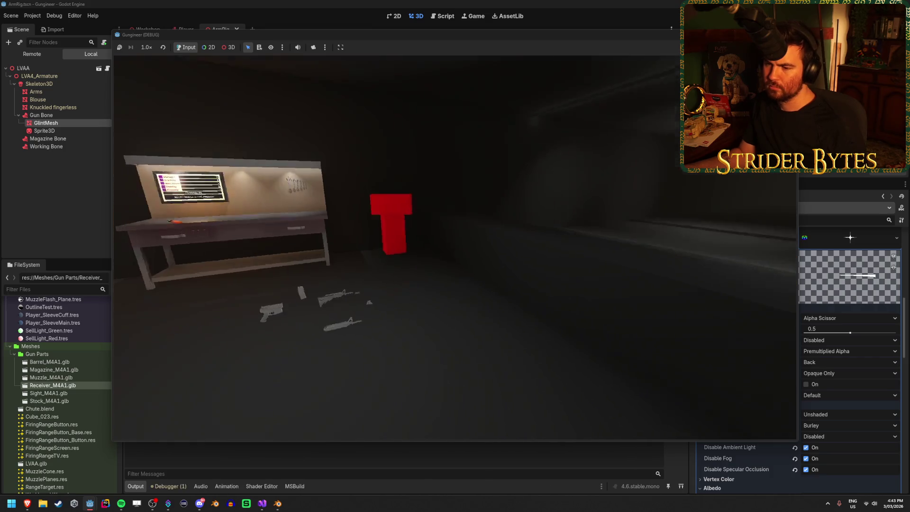
{"action": "key", "text": "w"}
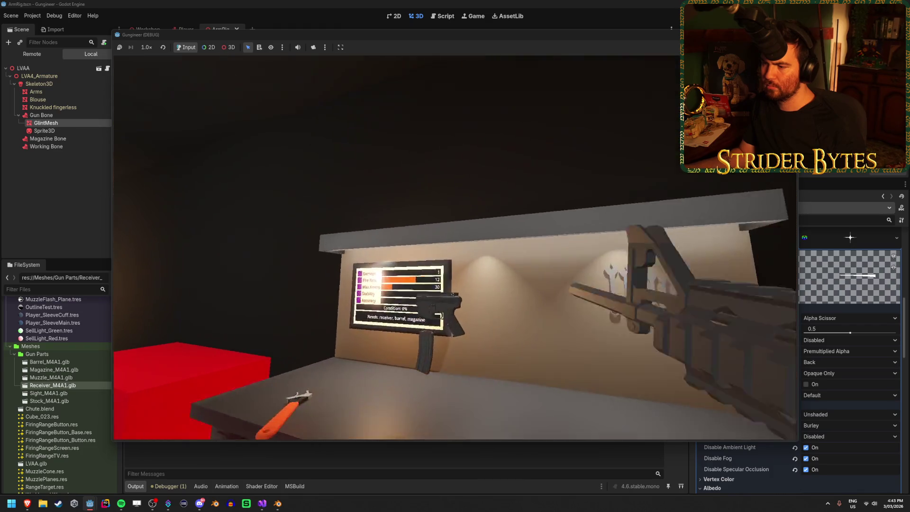
{"action": "key", "text": "w"}
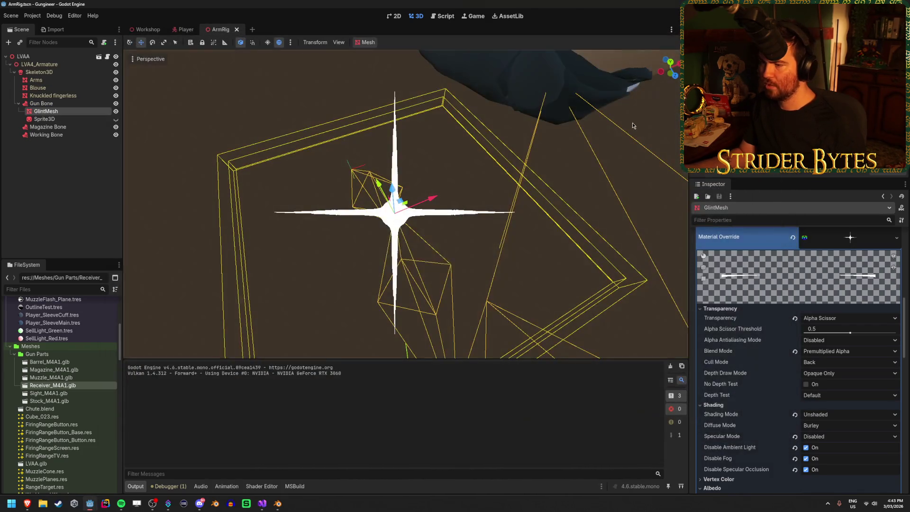
{"action": "key", "text": "F8"}
{"action": "mouse_move", "coordinate": [499, 149]}
{"action": "left_mouse_down"}
{"action": "mouse_move", "coordinate": [453, 240]}
{"action": "mouse_move", "coordinate": [405, 145]}
{"action": "mouse_move", "coordinate": [354, 144]}
{"action": "left_mouse_up"}
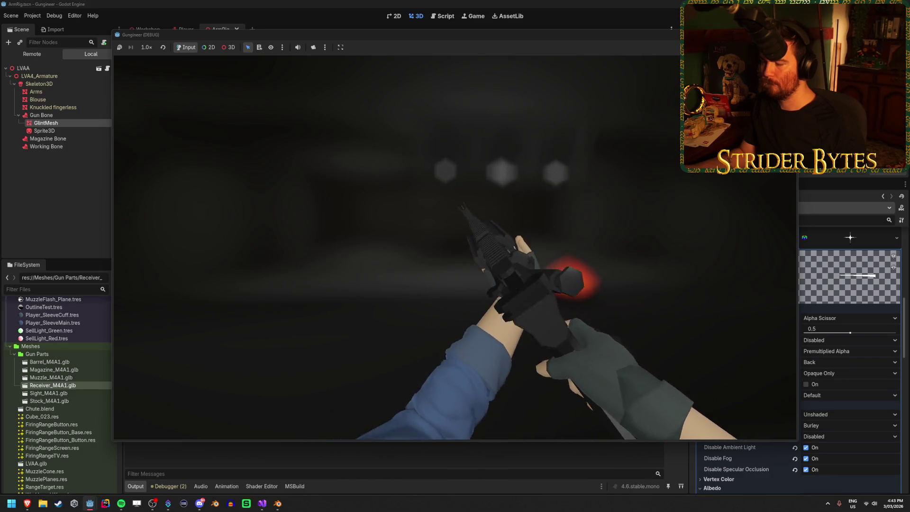
{"action": "key", "text": "F8"}
Reposition the GlintMesh lower toward the hand and save the ArmRig scene.
{"action": "mouse_move", "coordinate": [262, 503]}
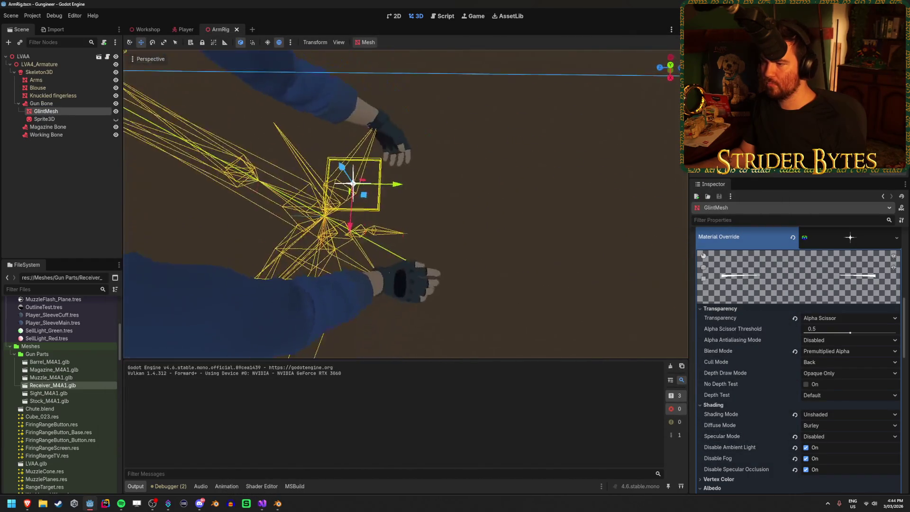
{"action": "left_click_drag", "start_coordinate": [408, 250], "coordinate": [524, 278]}
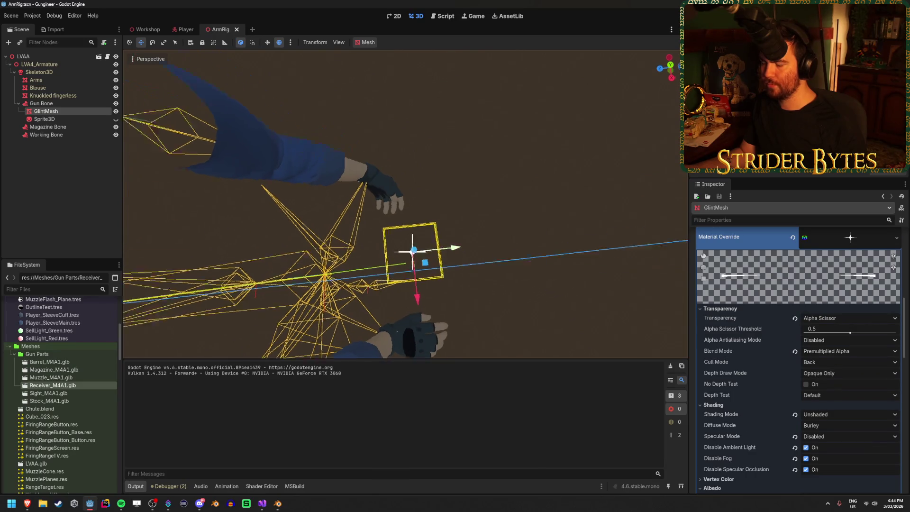
{"action": "left_click", "coordinate": [116, 119]}
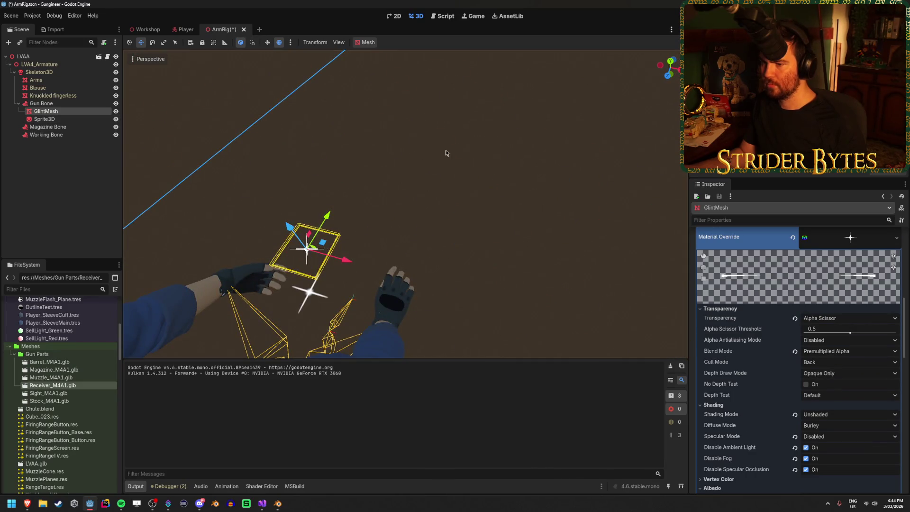
{"action": "key", "text": "f"}
{"action": "mouse_move", "coordinate": [473, 205]}
{"action": "left_mouse_down"}
{"action": "mouse_move", "coordinate": [409, 164]}
{"action": "mouse_move", "coordinate": [420, 273]}
{"action": "mouse_move", "coordinate": [362, 297]}
{"action": "left_mouse_up"}
{"action": "key", "text": "ctrl+s"}
{"action": "left_click", "coordinate": [116, 119]}
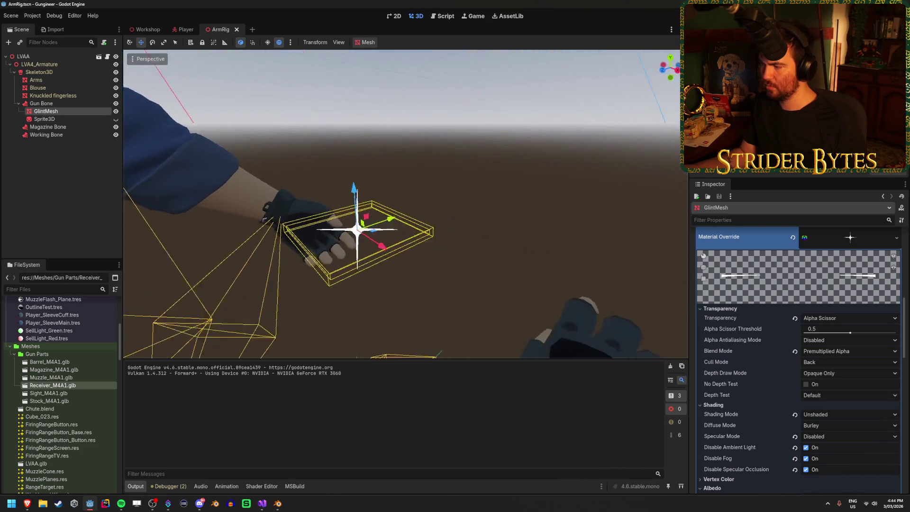
Raise GlintMesh's albedo colour to an overbright 2.313 and run the game.
{"action": "scroll", "coordinate": [468, 234], "scroll_direction": "up", "scroll_amount": 3}
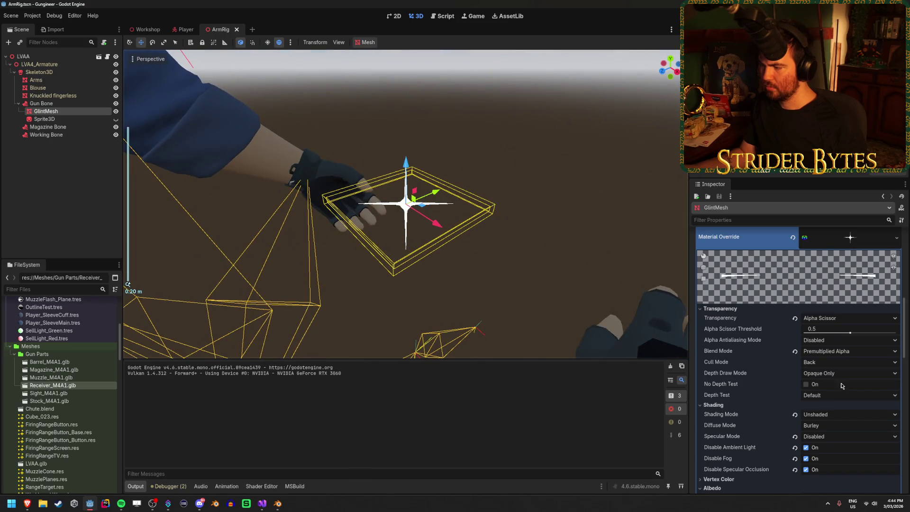
{"action": "scroll", "coordinate": [843, 386], "scroll_direction": "down", "scroll_amount": 5}
{"action": "left_click", "coordinate": [844, 333]}
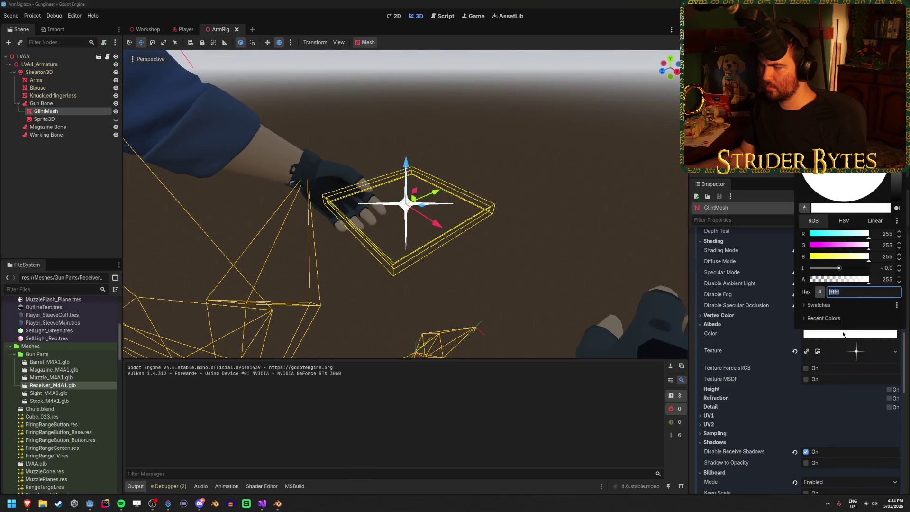
{"action": "left_click_drag", "start_coordinate": [839, 269], "coordinate": [848, 271]}
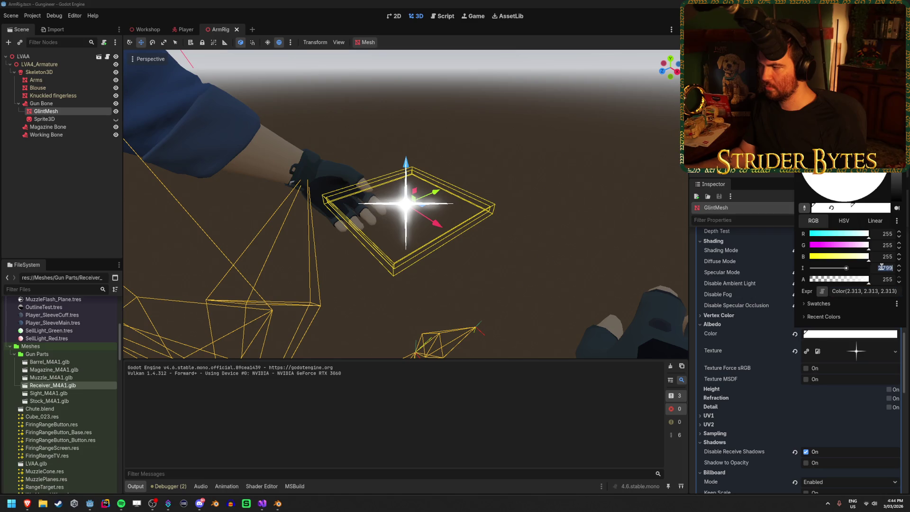
{"action": "key", "text": "Return"}
{"action": "key", "text": "F5"}
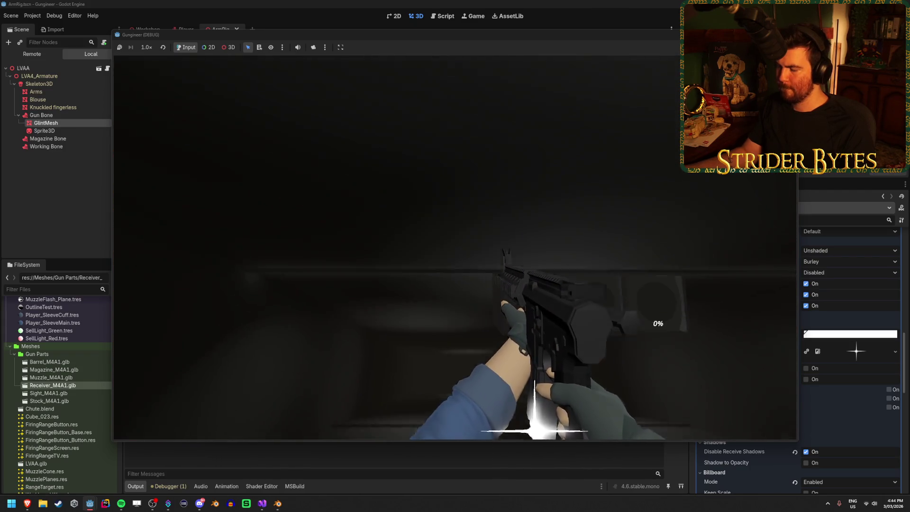
Move the GlintMesh along the gun into the glove, then slide it left on X.
{"action": "key", "text": "F8"}
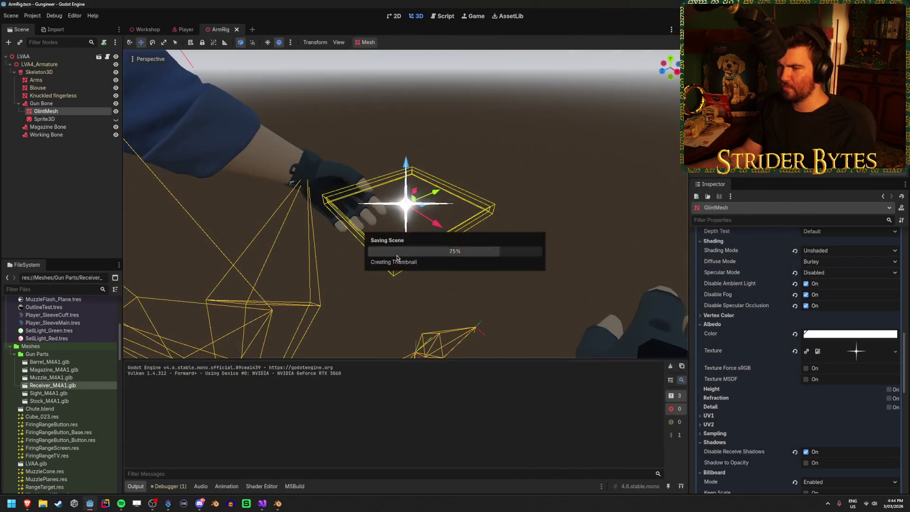
{"action": "left_click_drag", "start_coordinate": [334, 204], "coordinate": [458, 217]}
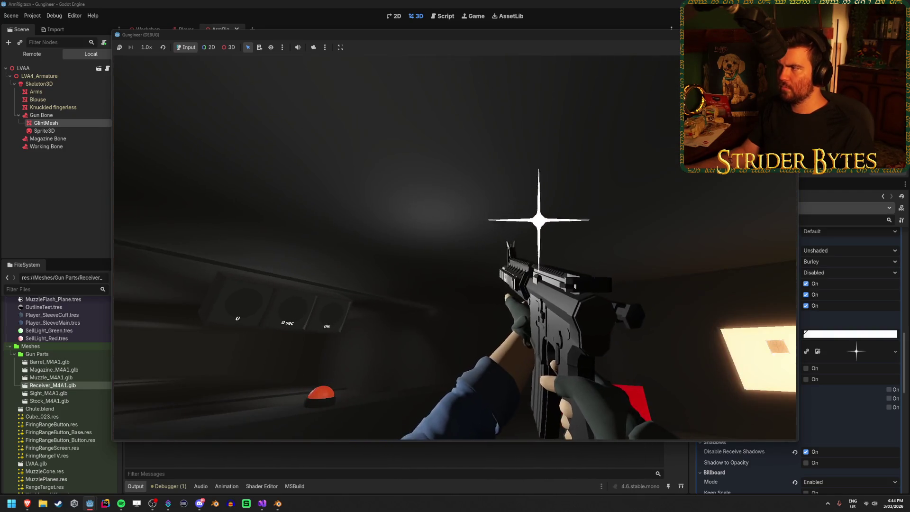
{"action": "key", "text": "Escape"}
{"action": "left_click_drag", "start_coordinate": [467, 225], "coordinate": [417, 222]}
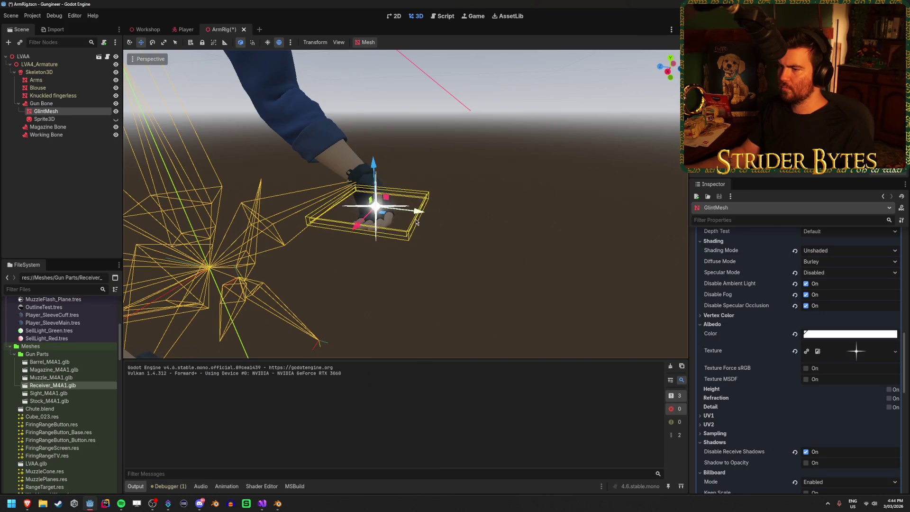
{"action": "key", "text": "alt+Tab"}
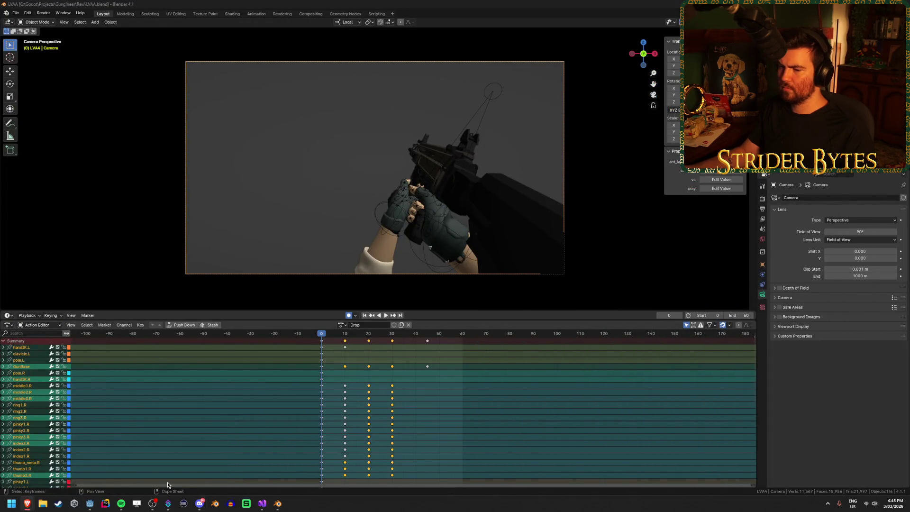
{"action": "left_click", "coordinate": [94, 506]}
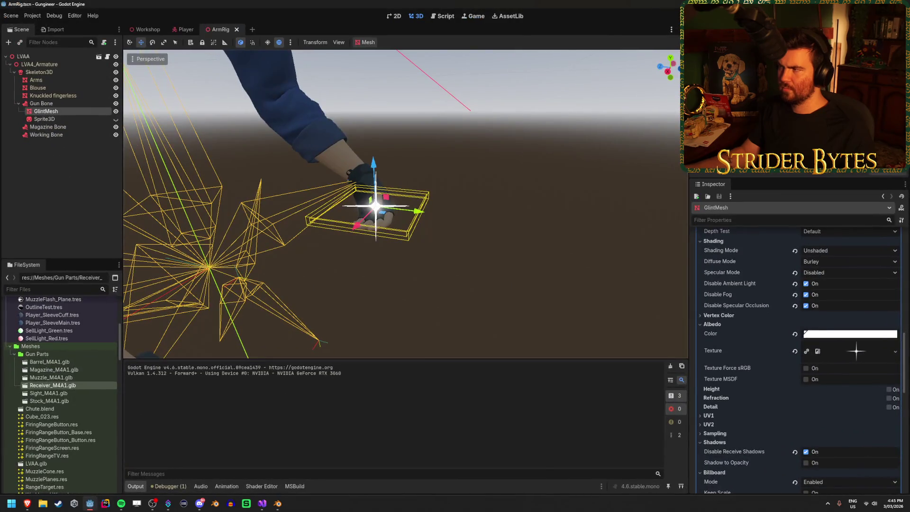
{"action": "key", "text": "F5"}
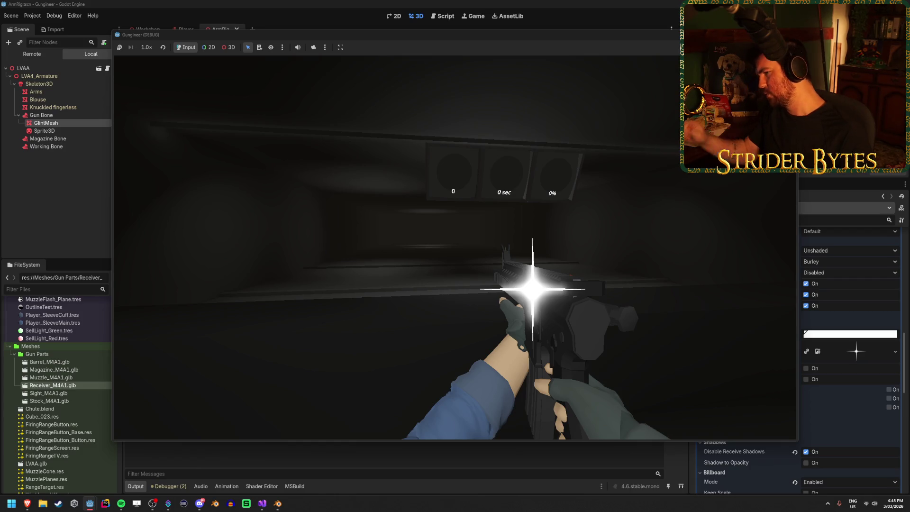
{"action": "key", "text": "F8"}
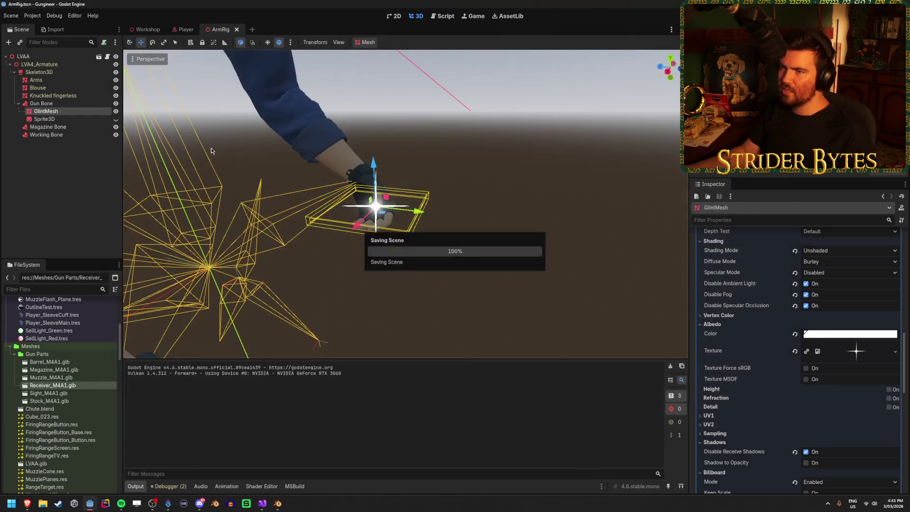
{"action": "left_click", "coordinate": [75, 113]}
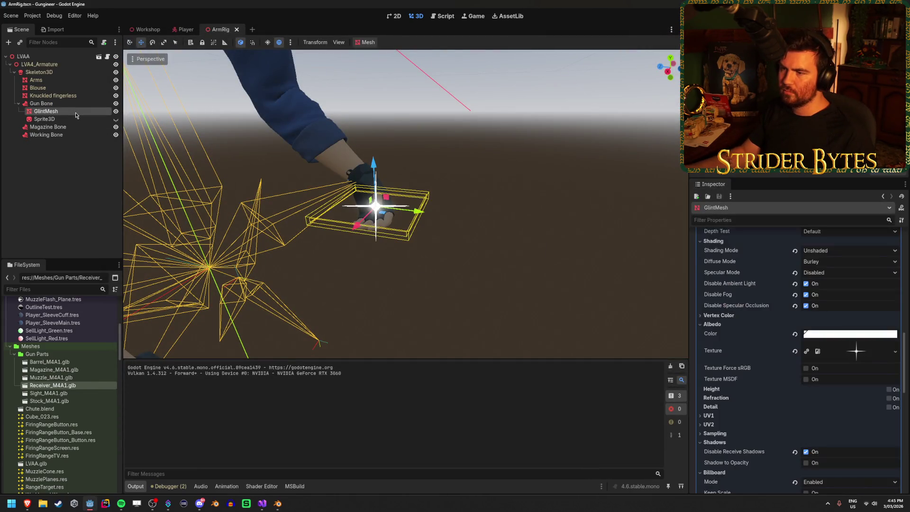
In the Player scene, turn off the SubViewport's Transparent BG and test-run the game.
{"action": "left_click", "coordinate": [78, 184]}
{"action": "left_click", "coordinate": [186, 30]}
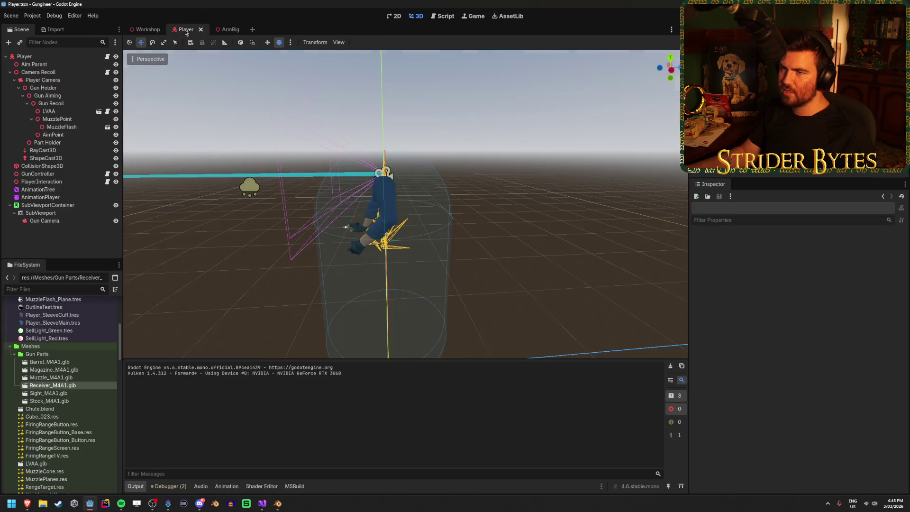
{"action": "left_click", "coordinate": [46, 221]}
{"action": "left_click", "coordinate": [69, 214]}
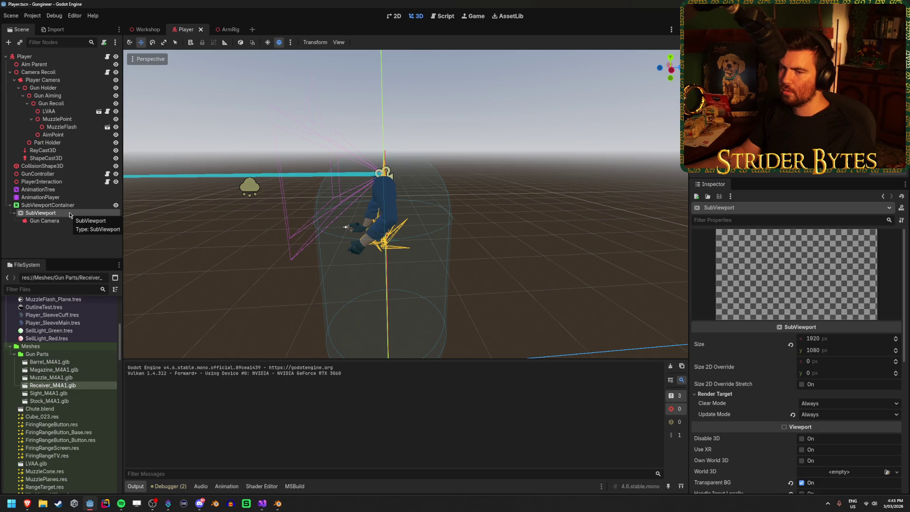
{"action": "scroll", "coordinate": [831, 371], "scroll_direction": "down", "scroll_amount": 3}
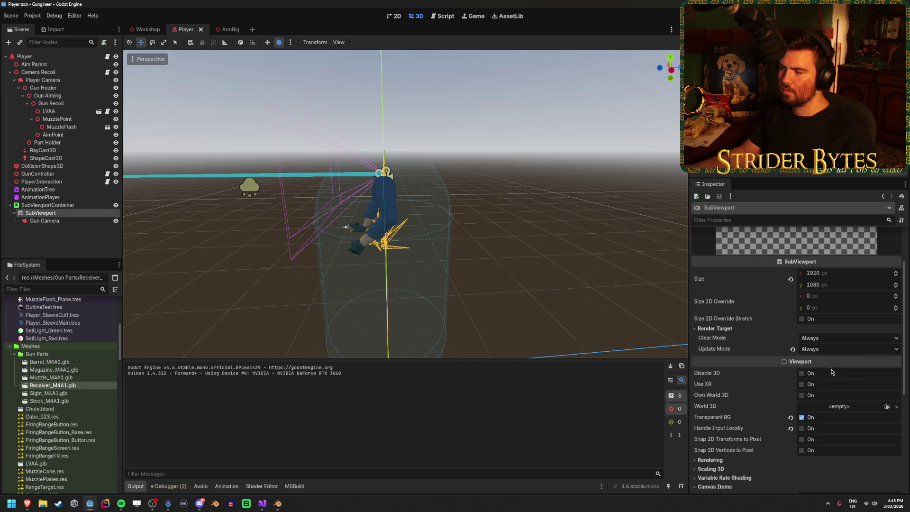
{"action": "left_click", "coordinate": [802, 418]}
{"action": "scroll", "coordinate": [816, 422], "scroll_direction": "up", "scroll_amount": 3}
{"action": "scroll", "coordinate": [815, 426], "scroll_direction": "down", "scroll_amount": 3}
{"action": "key", "text": "F5"}
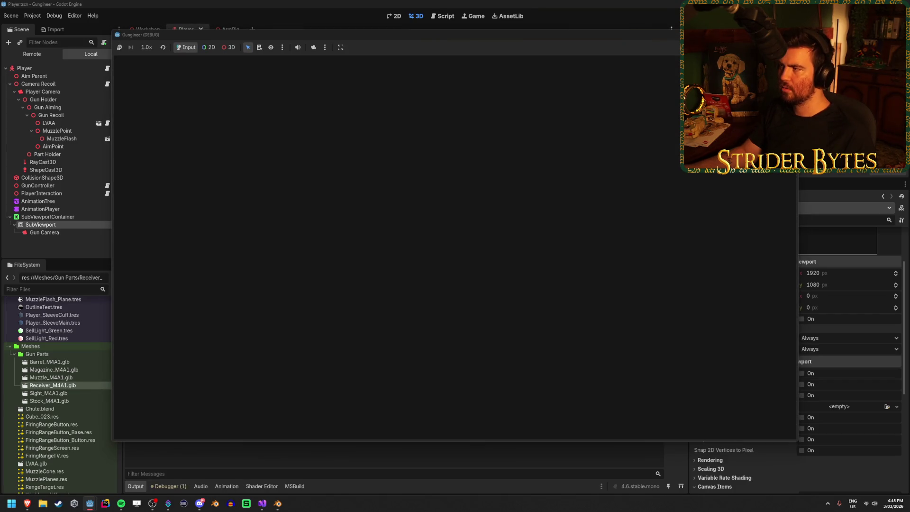
{"action": "key", "text": "F8"}
{"action": "right_click", "coordinate": [72, 215]}
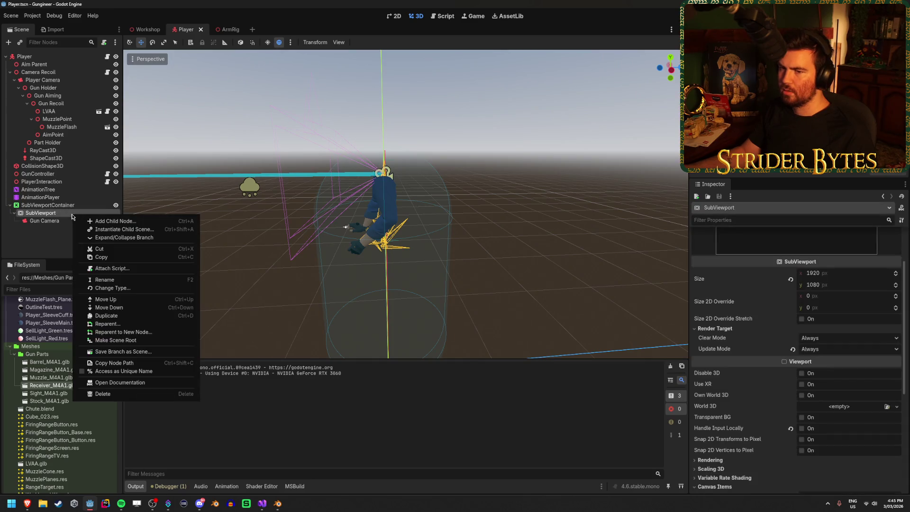
Add a Panel under SubViewport, move Gun Camera into it, and anchor it Full Rect.
{"action": "left_click", "coordinate": [107, 222]}
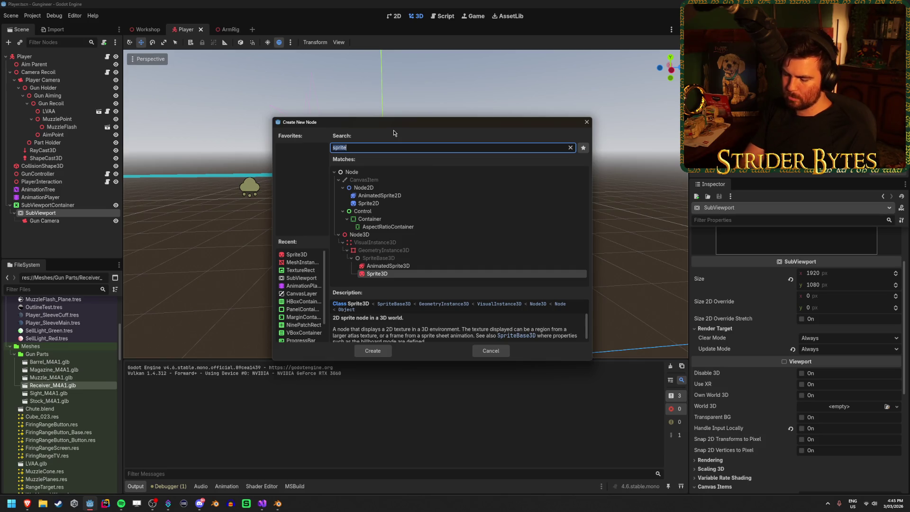
{"action": "type", "text": "panel"}
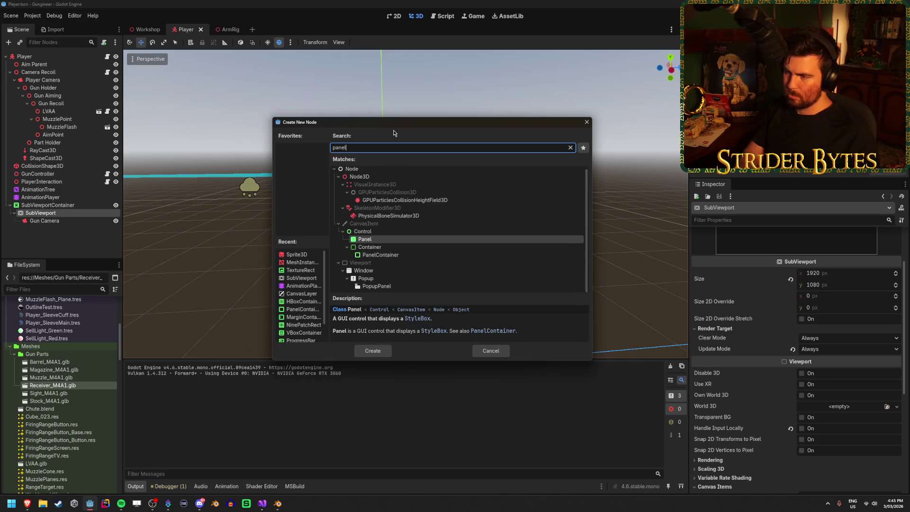
{"action": "key", "text": "Return"}
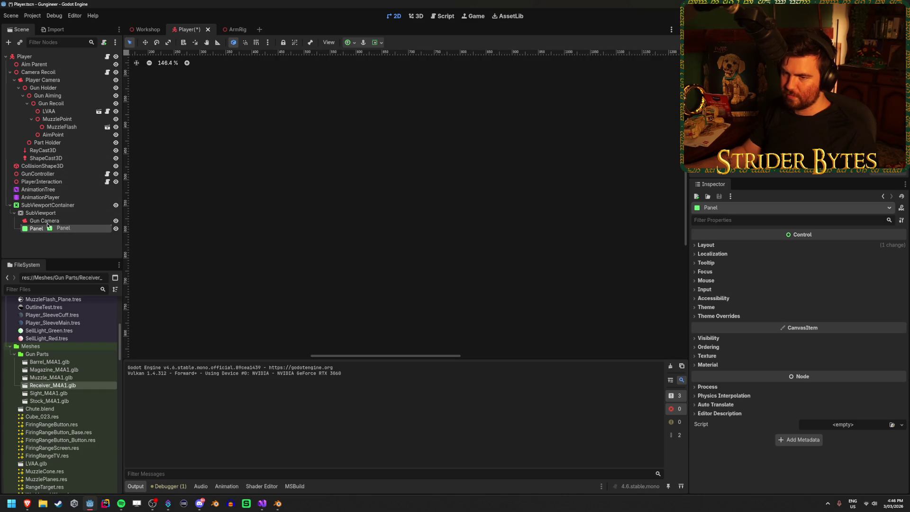
{"action": "left_click_drag", "start_coordinate": [45, 229], "coordinate": [40, 221]}
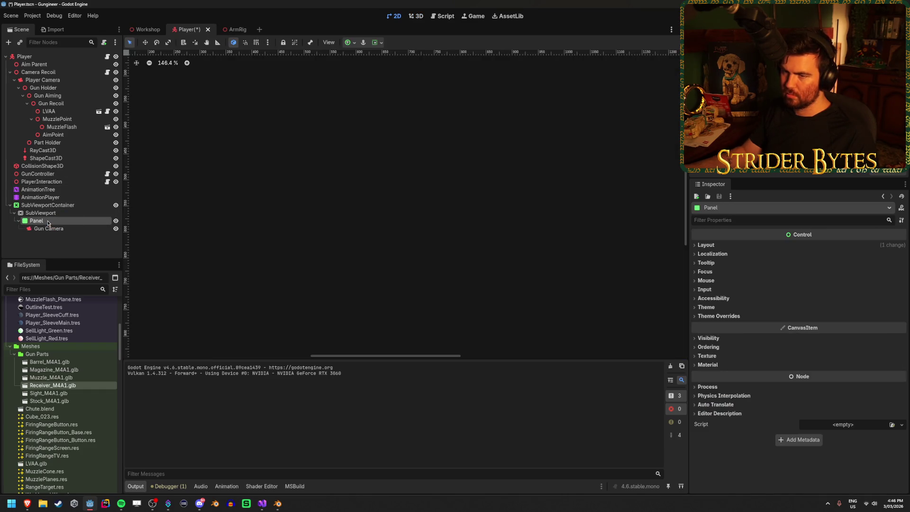
{"action": "left_click", "coordinate": [375, 43]}
{"action": "left_click", "coordinate": [350, 42]}
{"action": "left_click", "coordinate": [350, 42]}
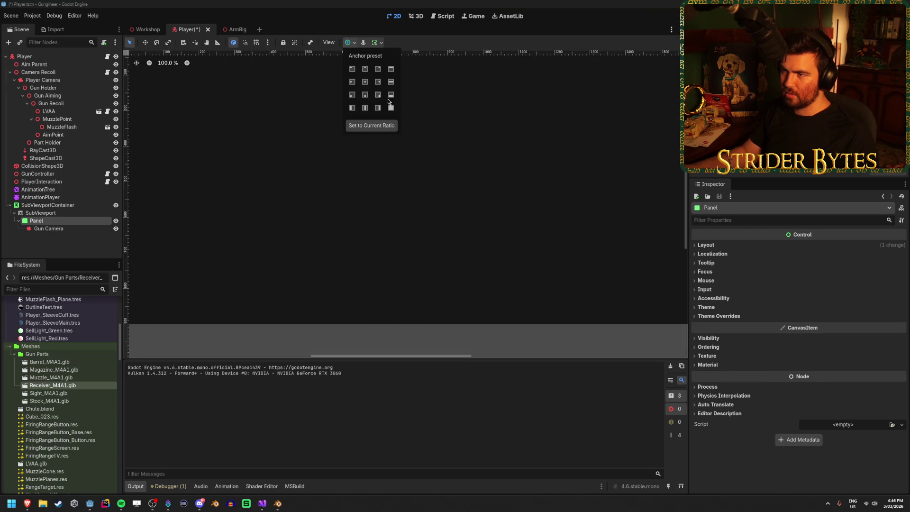
{"action": "left_click", "coordinate": [392, 108]}
Give the Panel a new StyleBoxFlat under Theme Overrides > Styles.
{"action": "scroll", "coordinate": [338, 207], "scroll_direction": "down", "scroll_amount": 5}
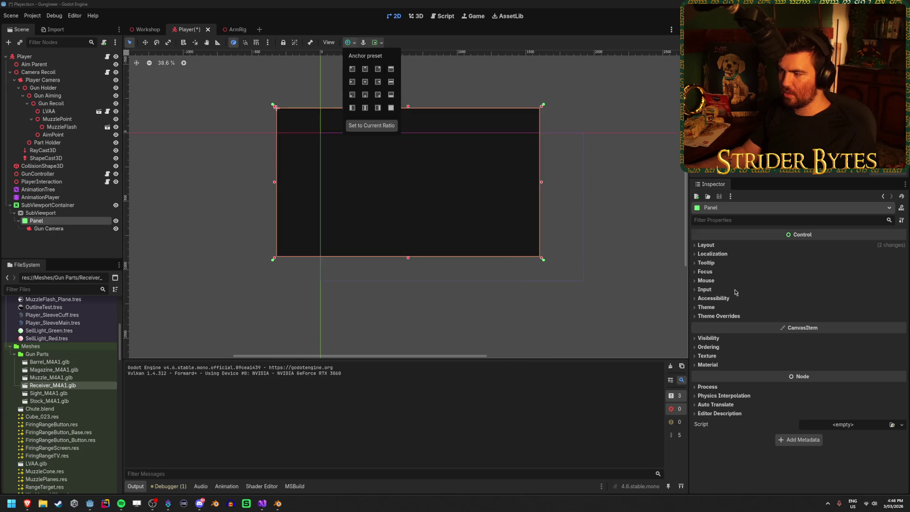
{"action": "left_click", "coordinate": [707, 307]}
{"action": "left_click", "coordinate": [716, 329]}
{"action": "left_click", "coordinate": [706, 308]}
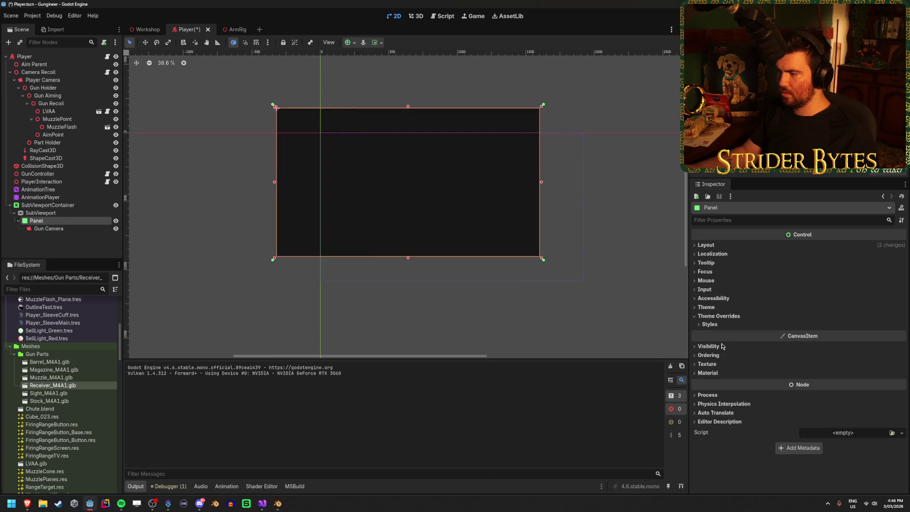
{"action": "left_click", "coordinate": [710, 325]}
{"action": "left_click", "coordinate": [865, 335]}
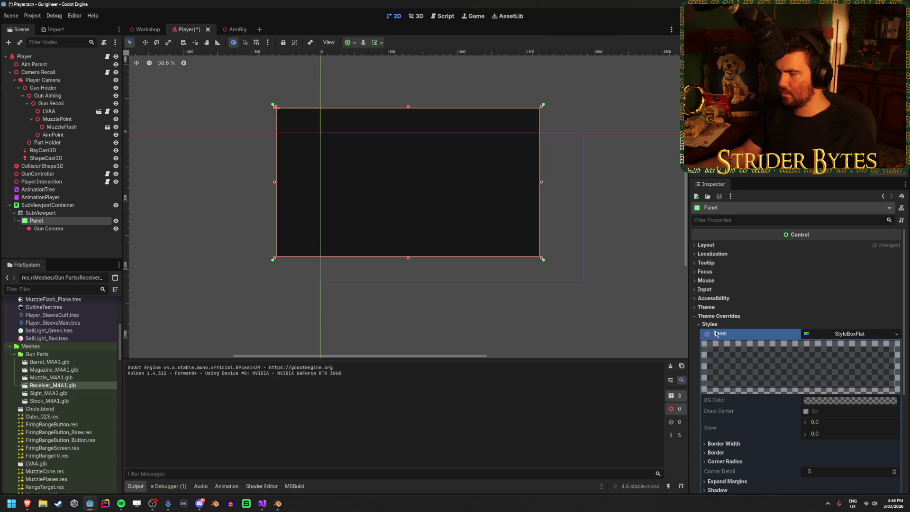
{"action": "left_click", "coordinate": [897, 335]}
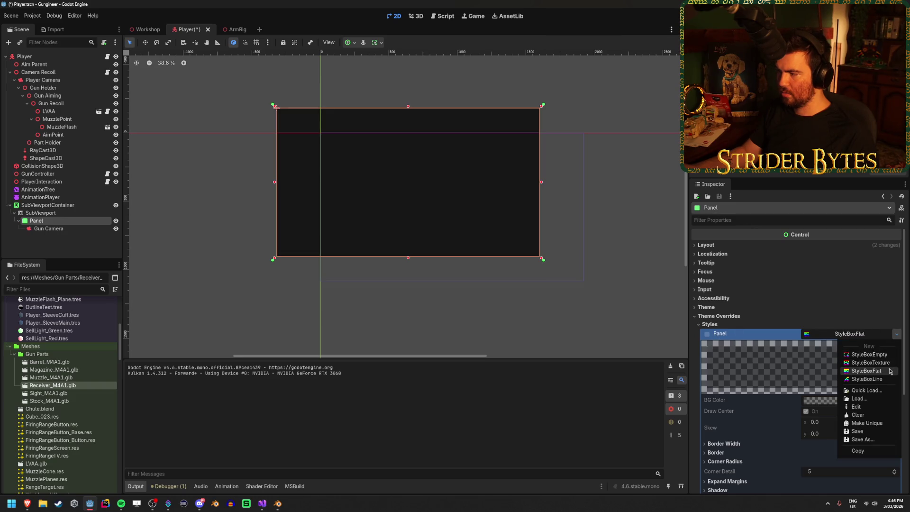
{"action": "left_click", "coordinate": [867, 371]}
Test-run the game with the Panel overlay, then reselect SubViewport.
{"action": "scroll", "coordinate": [832, 346], "scroll_direction": "down", "scroll_amount": 1}
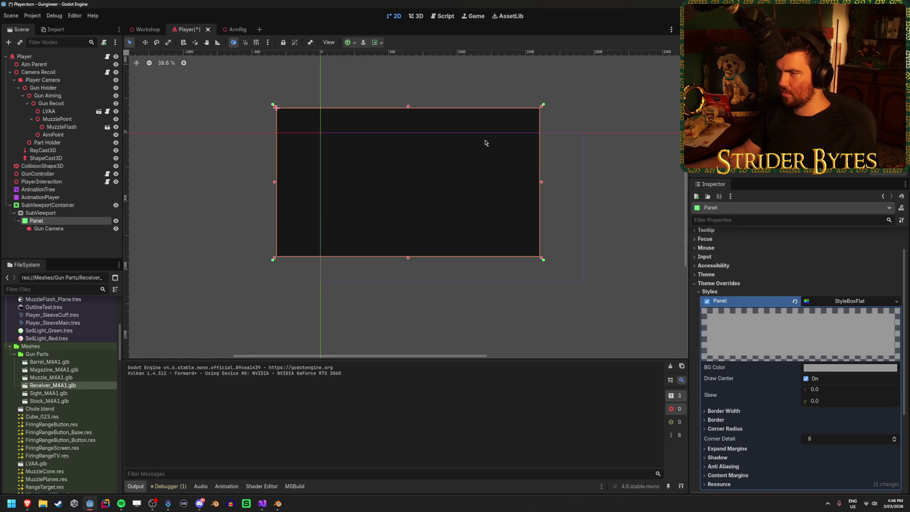
{"action": "left_click", "coordinate": [41, 213]}
{"action": "left_click", "coordinate": [61, 222]}
{"action": "scroll", "coordinate": [886, 381], "scroll_direction": "down", "scroll_amount": 1}
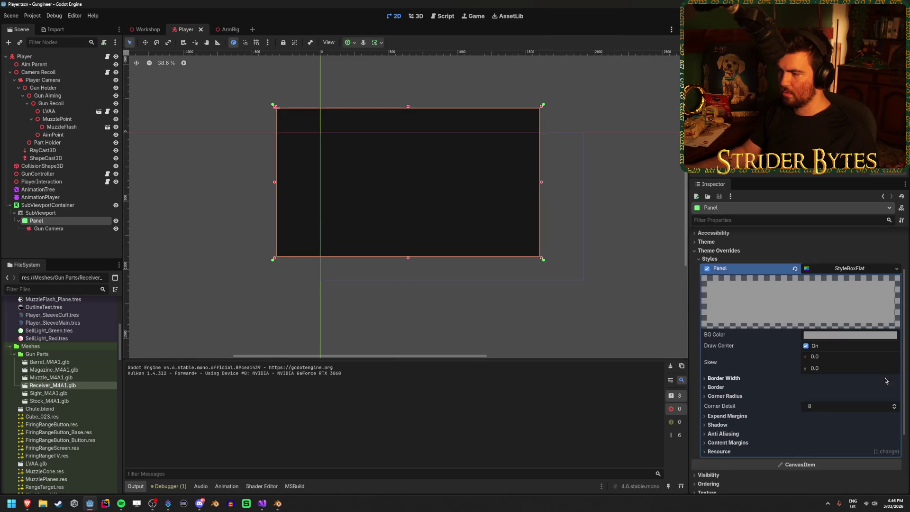
{"action": "key", "text": "F5"}
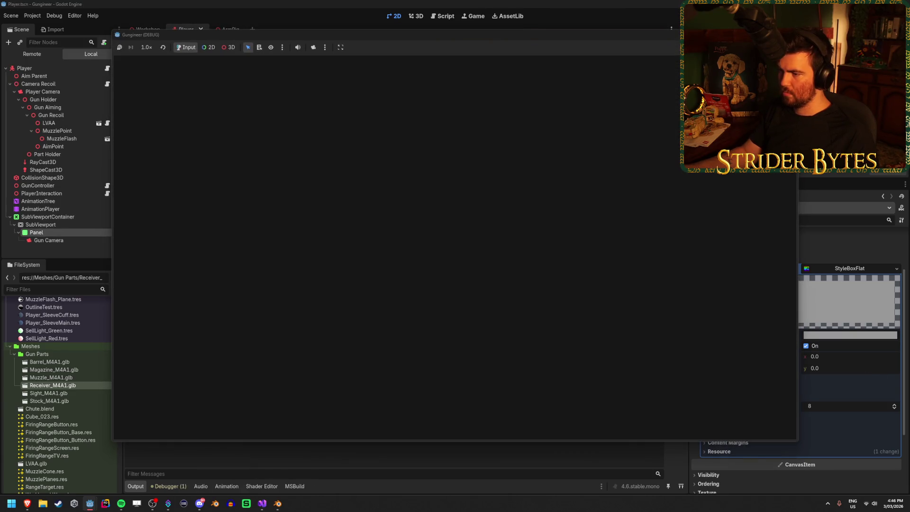
{"action": "key", "text": "F8"}
{"action": "left_click", "coordinate": [41, 213]}
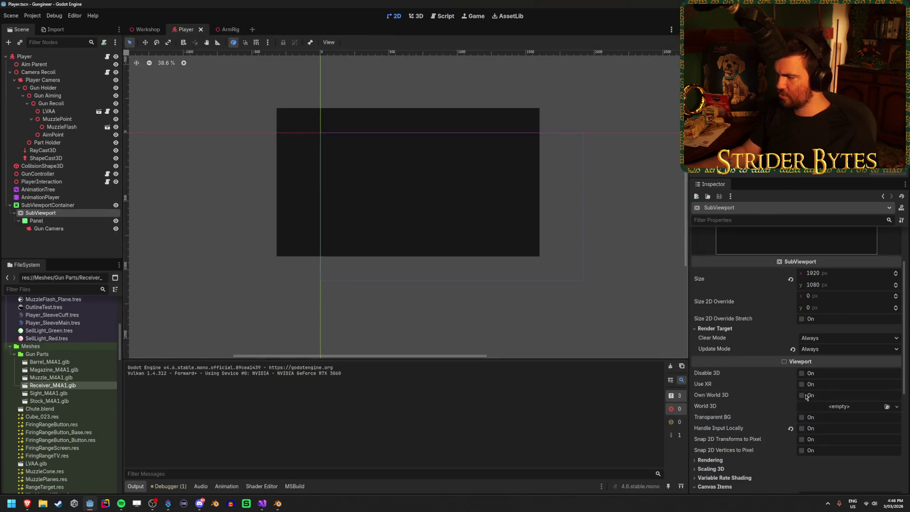
Turn the SubViewport's Transparent BG back on and test-run the game.
{"action": "left_click", "coordinate": [802, 417]}
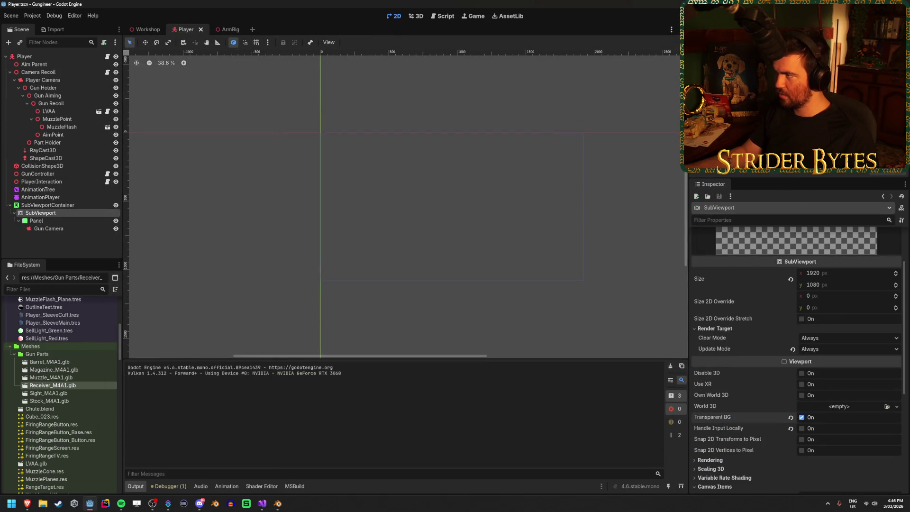
{"action": "key", "text": "F5"}
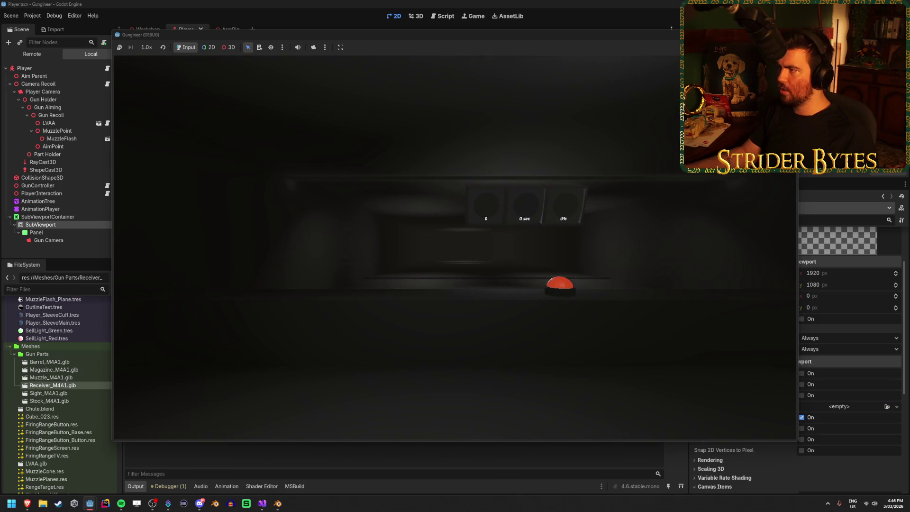
{"action": "key", "text": "F8"}
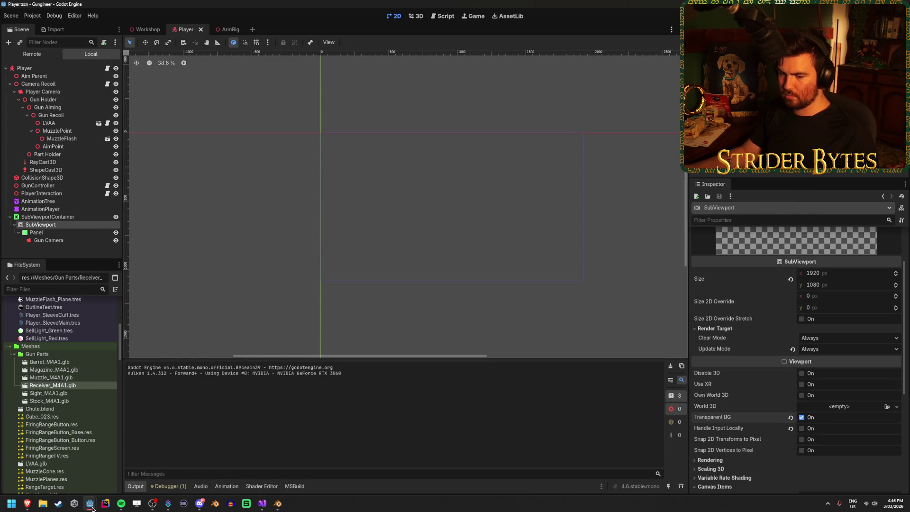
{"action": "mouse_move", "coordinate": [92, 507]}
{"action": "left_click", "coordinate": [157, 443]}
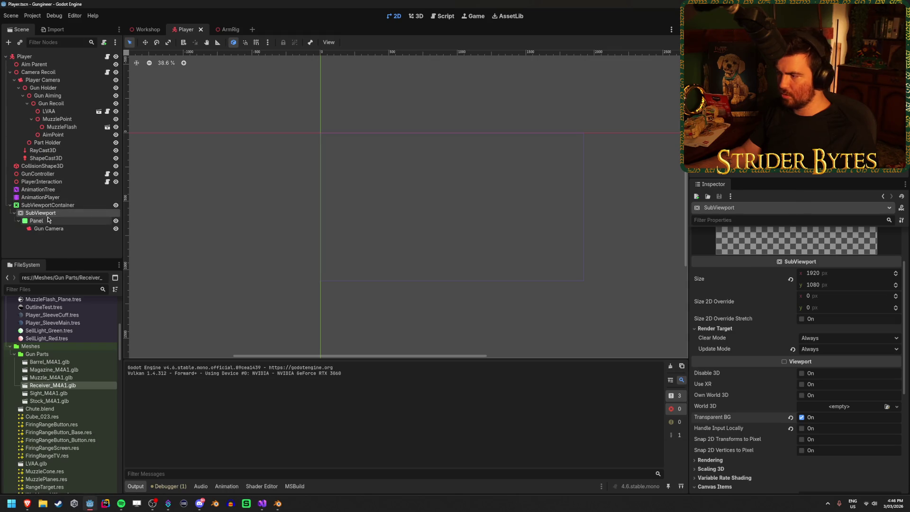
Toggle the Panel's second Visibility Layer bit and save the scene.
{"action": "left_click", "coordinate": [87, 222]}
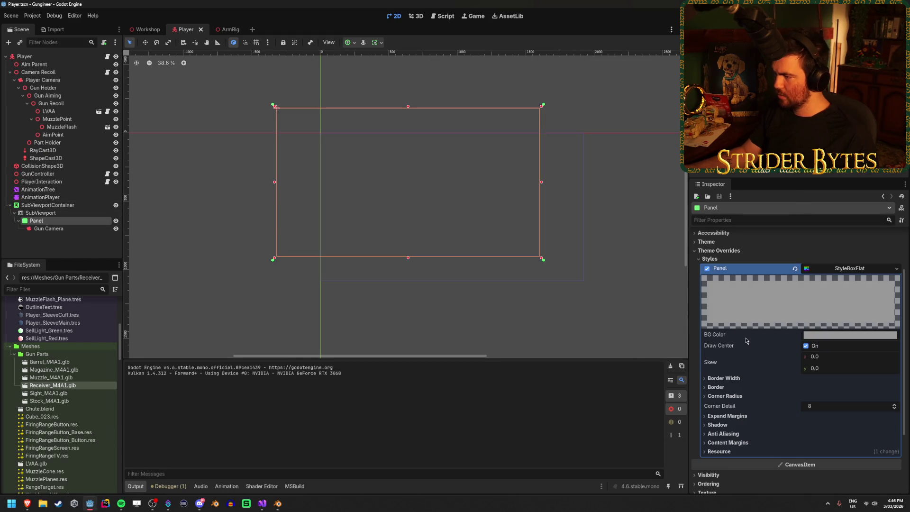
{"action": "scroll", "coordinate": [740, 327], "scroll_direction": "down", "scroll_amount": 5}
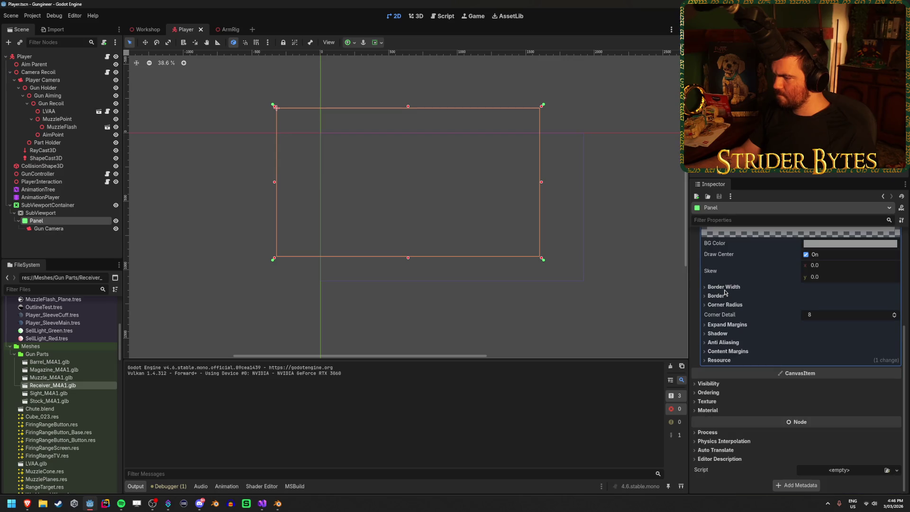
{"action": "left_click", "coordinate": [709, 410]}
{"action": "left_click", "coordinate": [707, 402]}
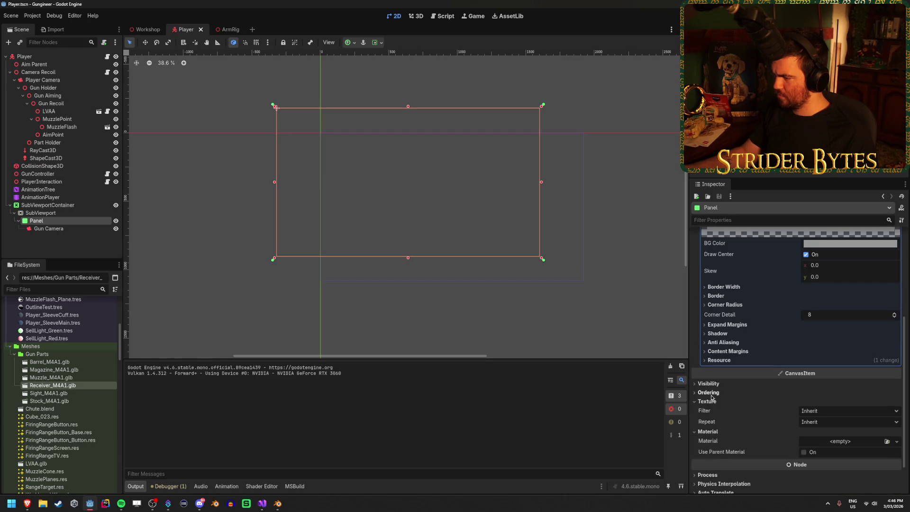
{"action": "left_click", "coordinate": [709, 392]}
{"action": "left_click", "coordinate": [708, 384]}
{"action": "scroll", "coordinate": [734, 355], "scroll_direction": "down", "scroll_amount": 5}
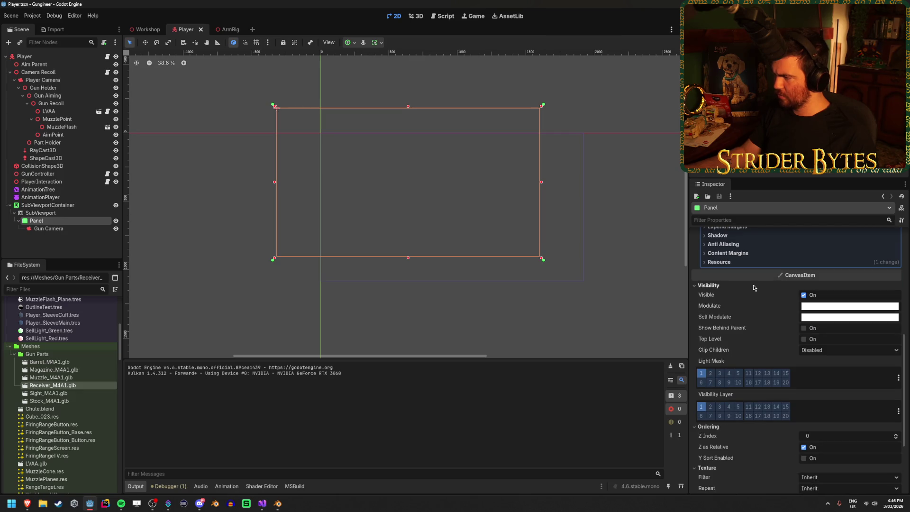
{"action": "scroll", "coordinate": [754, 288], "scroll_direction": "down", "scroll_amount": 5}
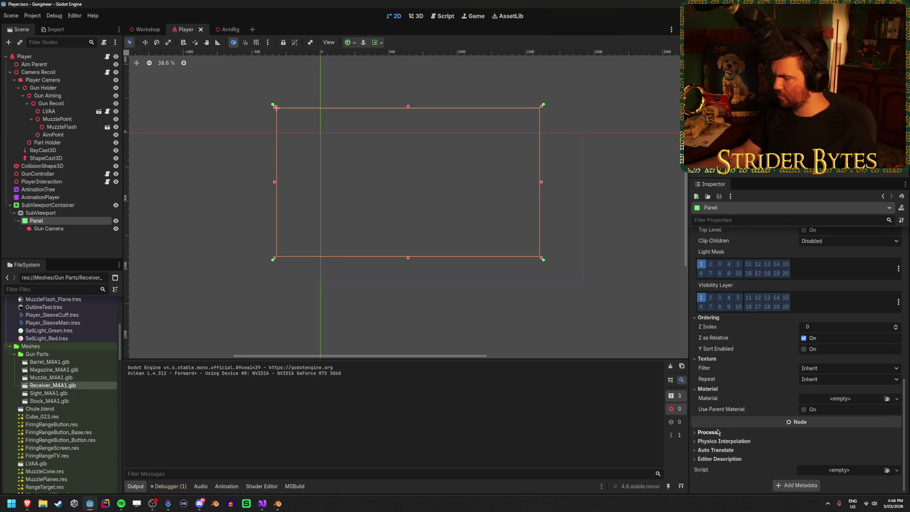
{"action": "scroll", "coordinate": [744, 429], "scroll_direction": "up", "scroll_amount": 6}
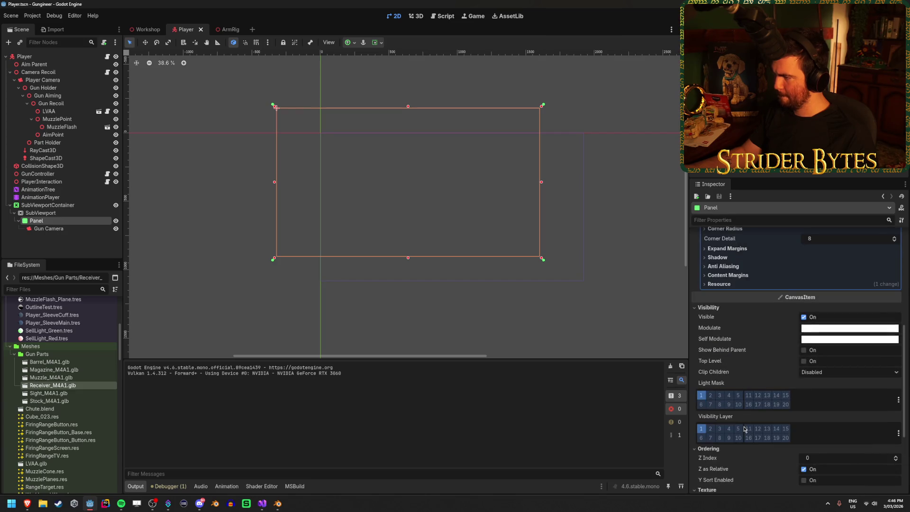
{"action": "left_click", "coordinate": [711, 429]}
{"action": "key", "text": "ctrl+s"}
Set the Panel's Mouse Filter to Ignore and test-run the game.
{"action": "scroll", "coordinate": [759, 364], "scroll_direction": "up", "scroll_amount": 7}
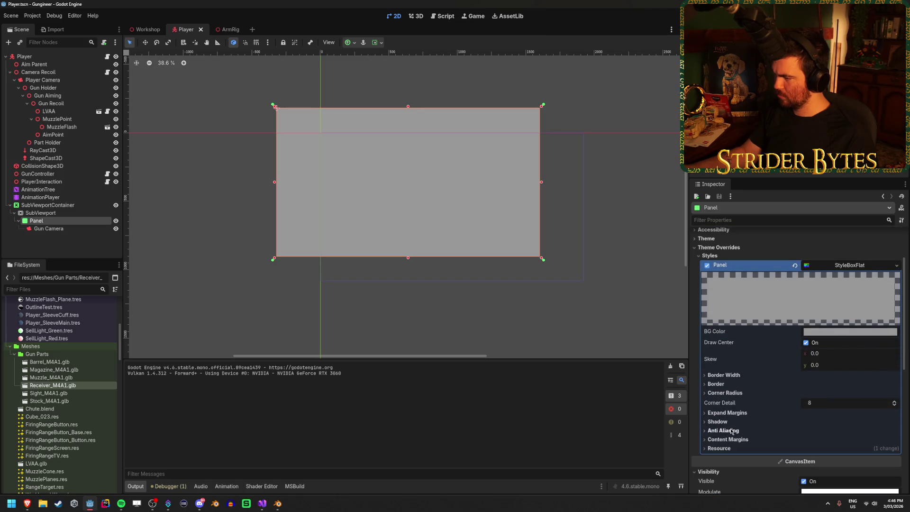
{"action": "scroll", "coordinate": [721, 375], "scroll_direction": "up", "scroll_amount": 3}
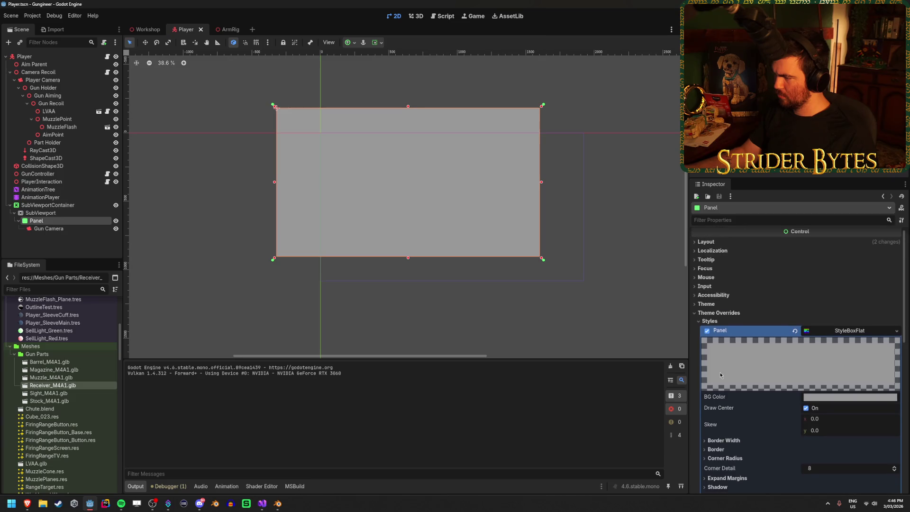
{"action": "left_click", "coordinate": [715, 299]}
{"action": "left_click", "coordinate": [715, 298]}
{"action": "left_click", "coordinate": [719, 291]}
{"action": "left_click", "coordinate": [717, 290]}
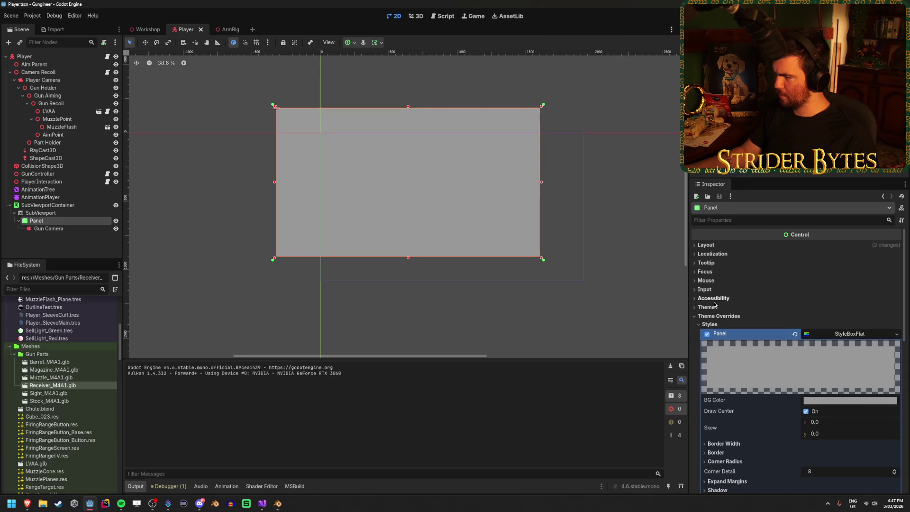
{"action": "left_click", "coordinate": [715, 299]}
{"action": "left_click", "coordinate": [715, 300]}
{"action": "left_click", "coordinate": [714, 280]}
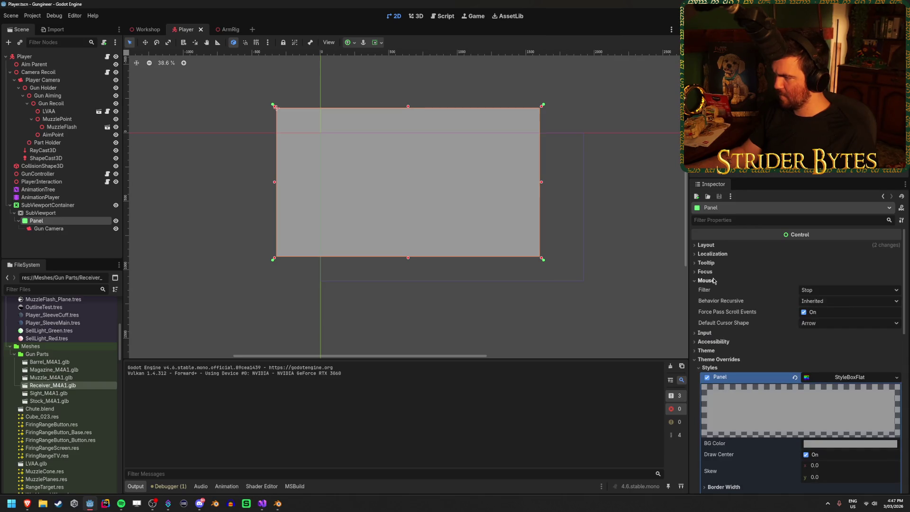
{"action": "left_click", "coordinate": [818, 291]}
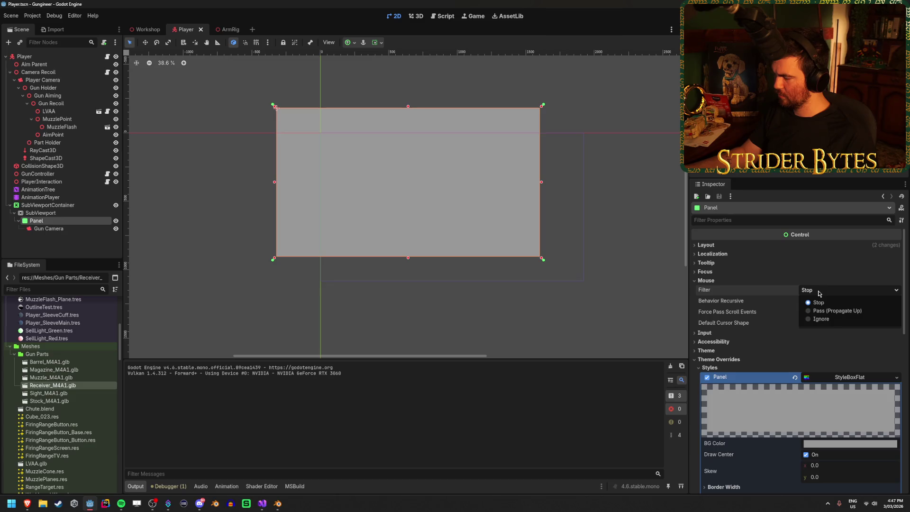
{"action": "left_click", "coordinate": [824, 320]}
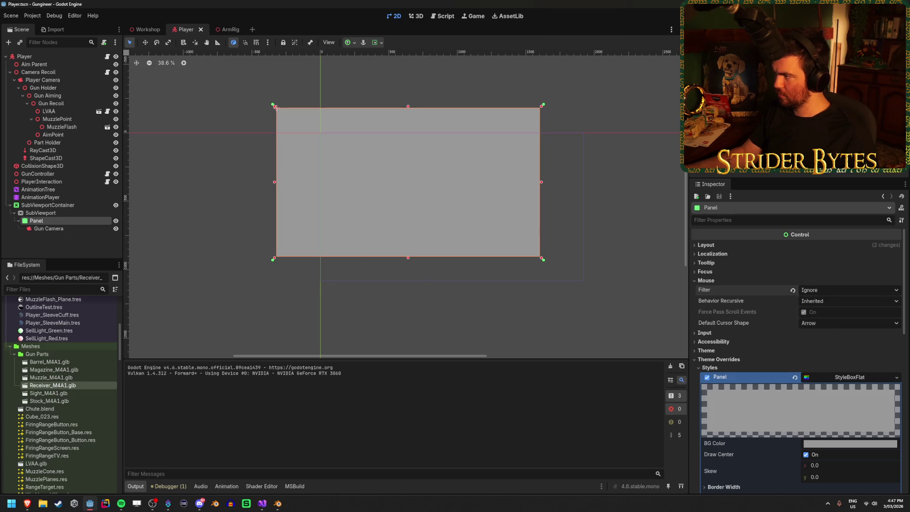
{"action": "key", "text": "F5"}
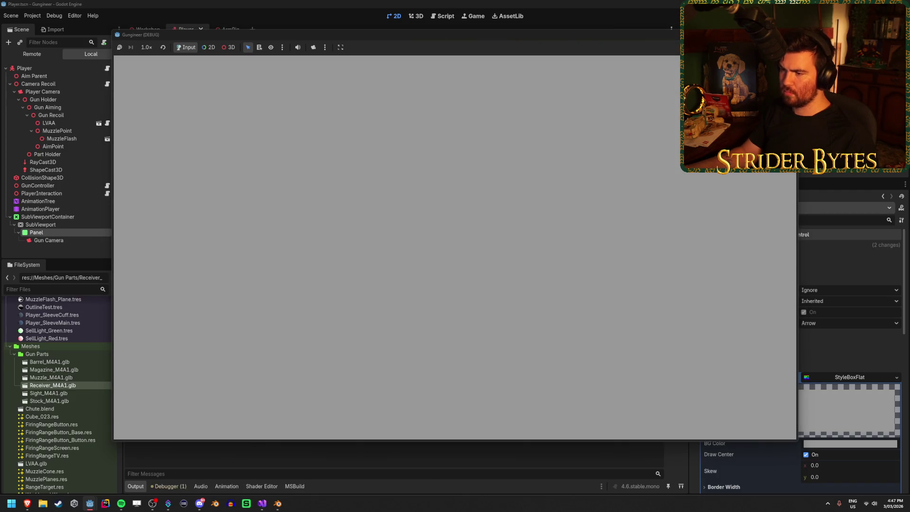
{"action": "key", "text": "F8"}
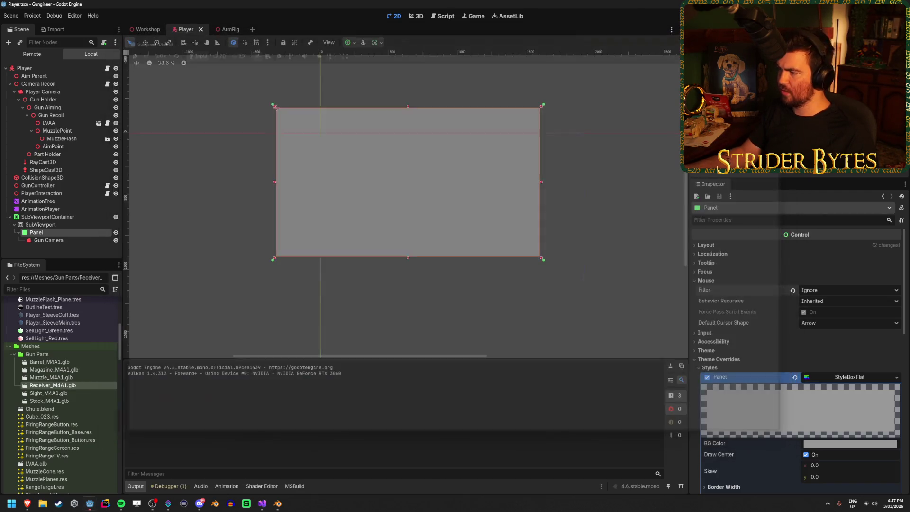
Lower the Panel's StyleBoxFlat BG Color alpha to make it mostly transparent, then test-run the game.
{"action": "scroll", "coordinate": [849, 387], "scroll_direction": "down", "scroll_amount": 3}
{"action": "left_click", "coordinate": [850, 378]}
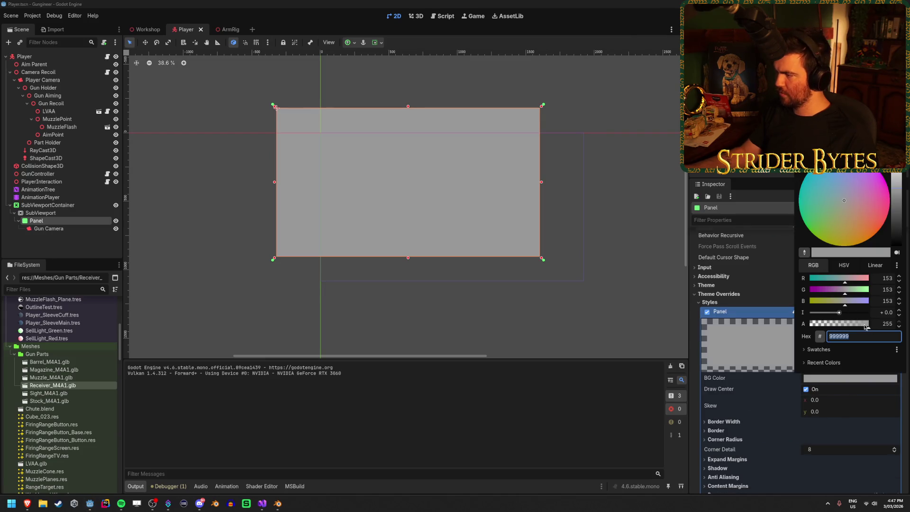
{"action": "left_click_drag", "start_coordinate": [866, 326], "coordinate": [820, 327]}
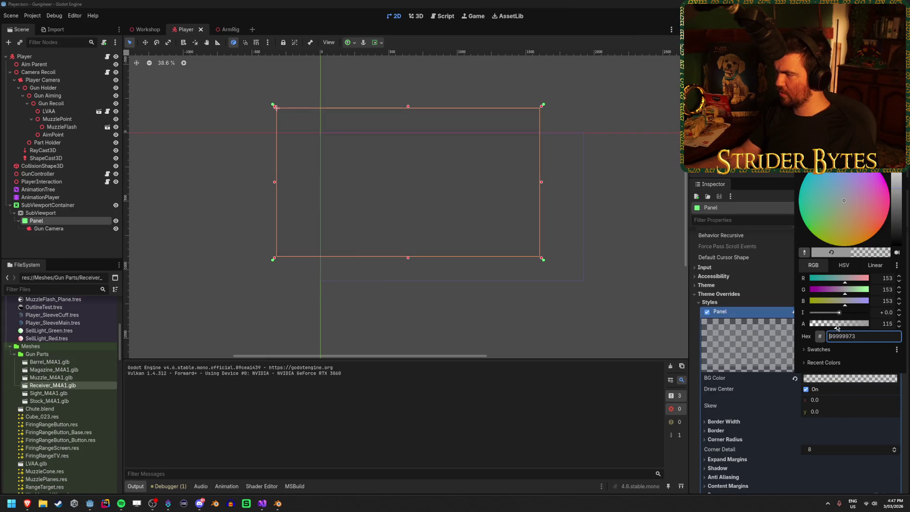
{"action": "left_click", "coordinate": [754, 225]}
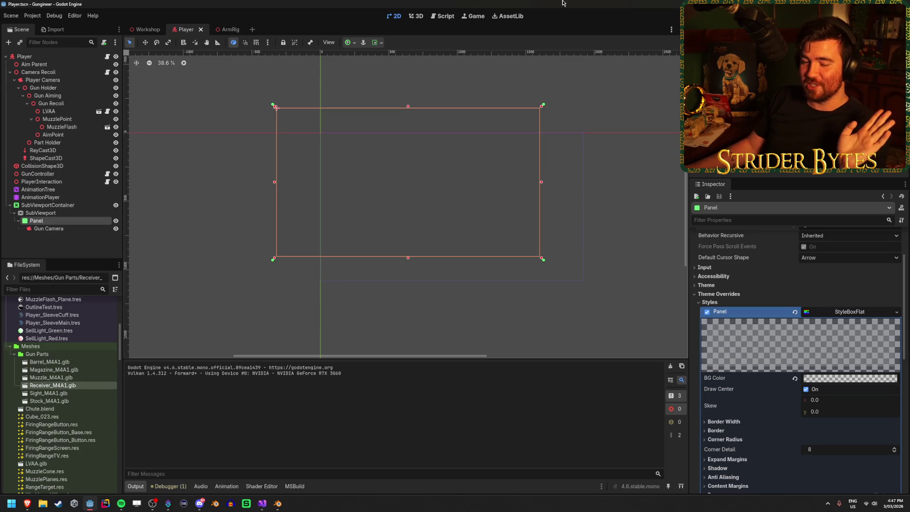
{"action": "key", "text": "F5"}
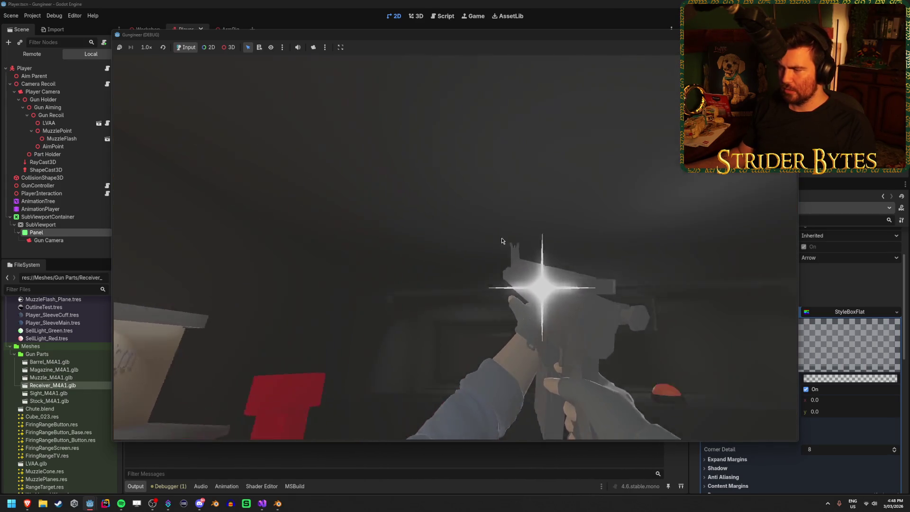
{"action": "key", "text": "F8"}
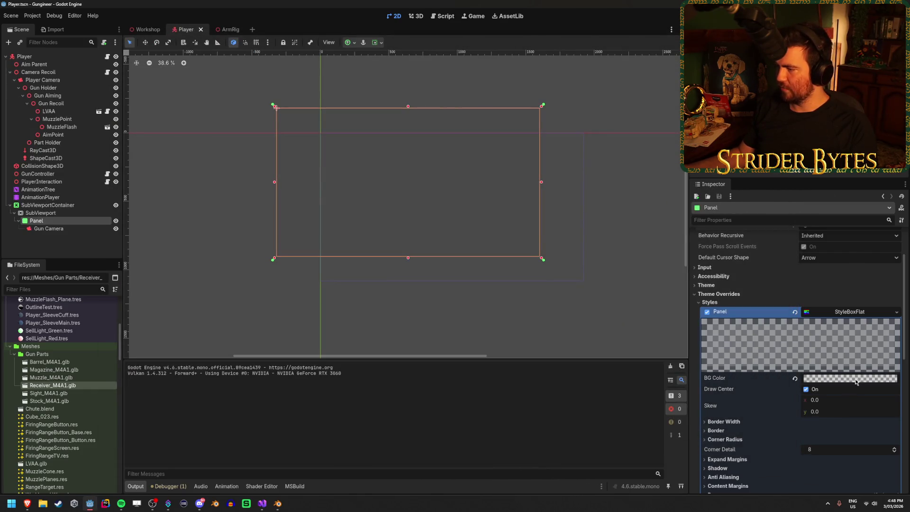
Drop the Panel background alpha to 0 (99999900), save the scene, and run the game.
{"action": "left_click", "coordinate": [857, 379]}
{"action": "left_click_drag", "start_coordinate": [840, 328], "coordinate": [708, 303]}
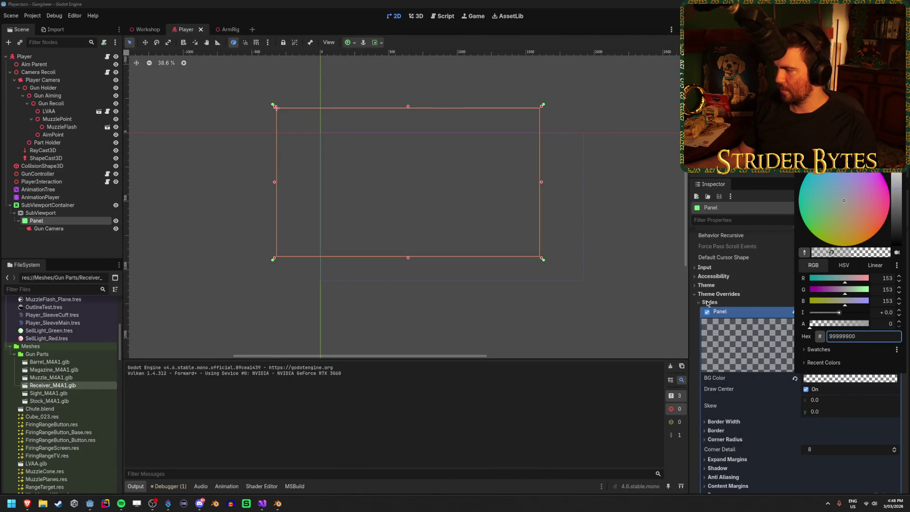
{"action": "key", "text": "ctrl+s"}
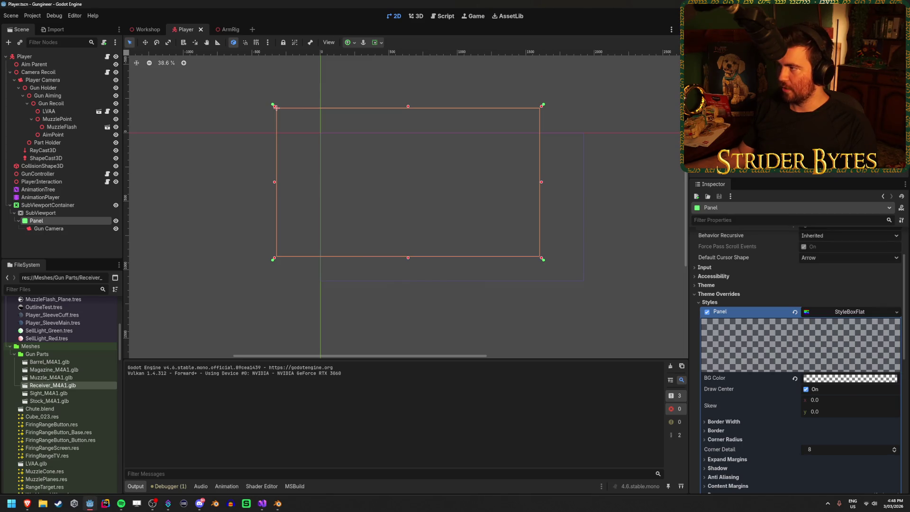
{"action": "key", "text": "F5"}
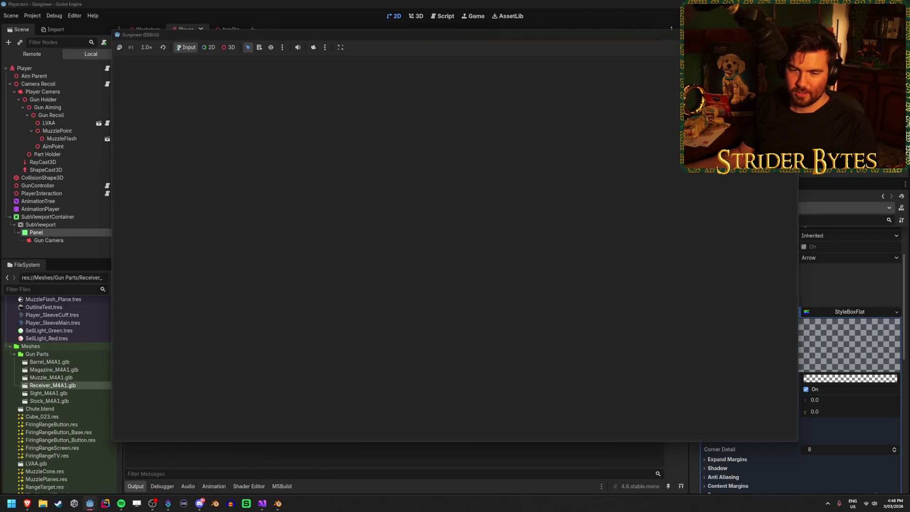
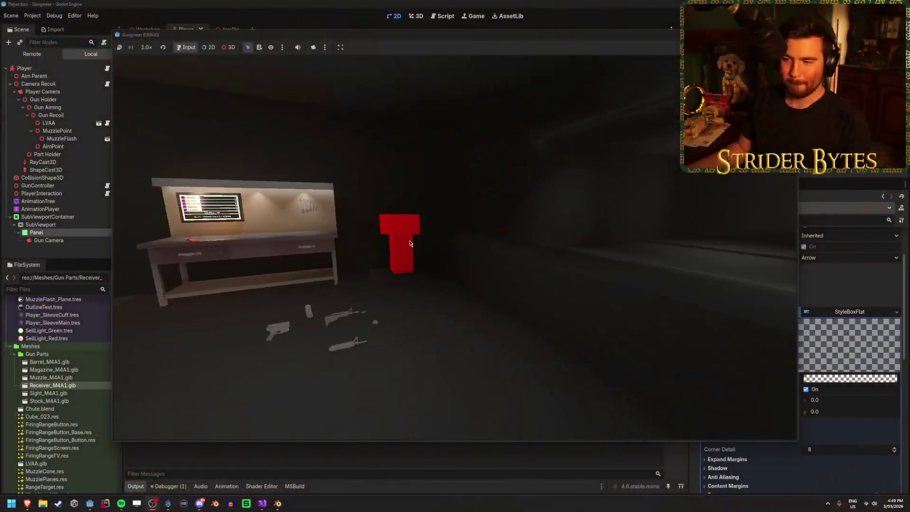
Walk to the workbench and fire the rifle to check the star glint, then stop and return to Visual Studio.
{"action": "left_click", "coordinate": [411, 244]}
{"action": "key", "text": "w"}
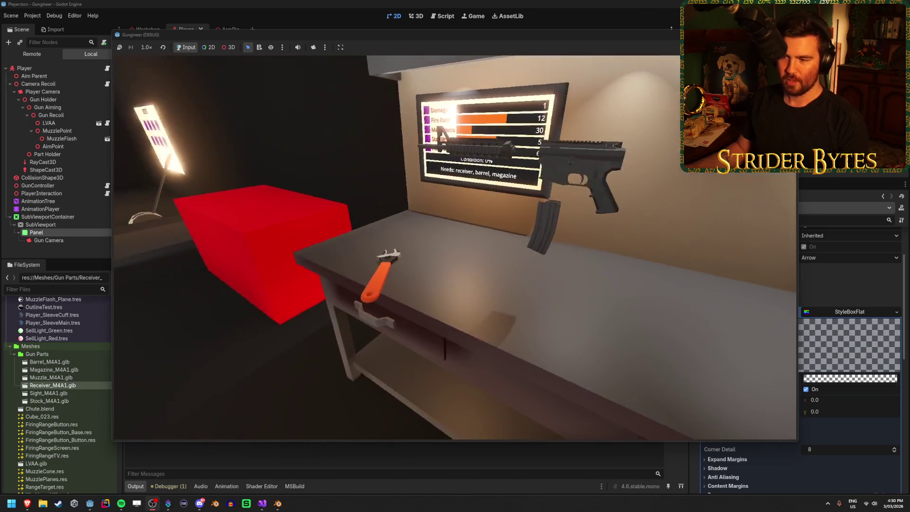
{"action": "left_click", "coordinate": [455, 247]}
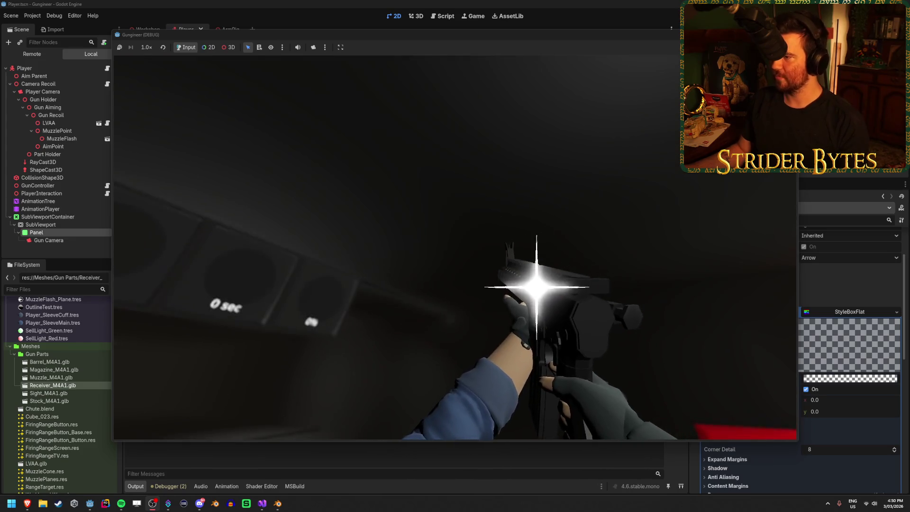
{"action": "key", "text": "F8"}
{"action": "left_click", "coordinate": [262, 506]}
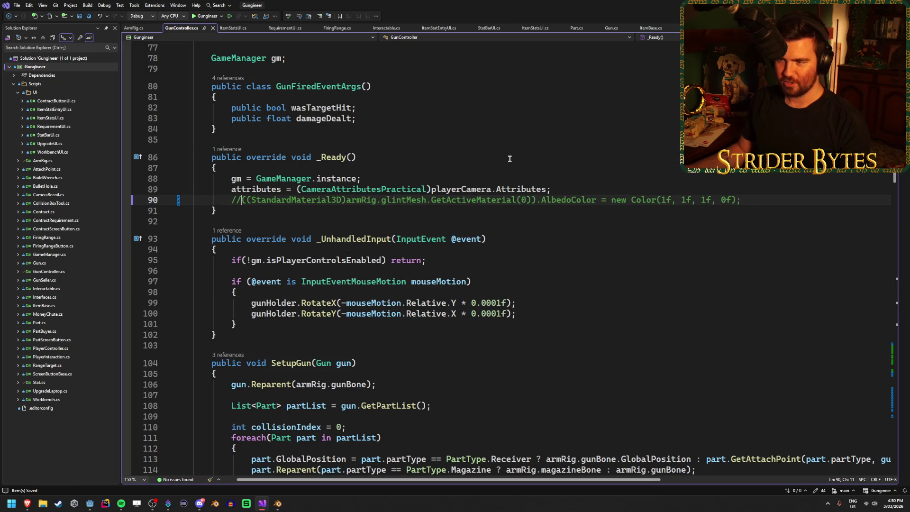
Uncomment glint colour line 90 and the fade tweens on lines 303 and 308, then rebuild and run.
{"action": "key", "text": "BackSpace"}
{"action": "key", "text": "BackSpace"}
{"action": "scroll", "coordinate": [413, 299], "scroll_direction": "down", "scroll_amount": 20}
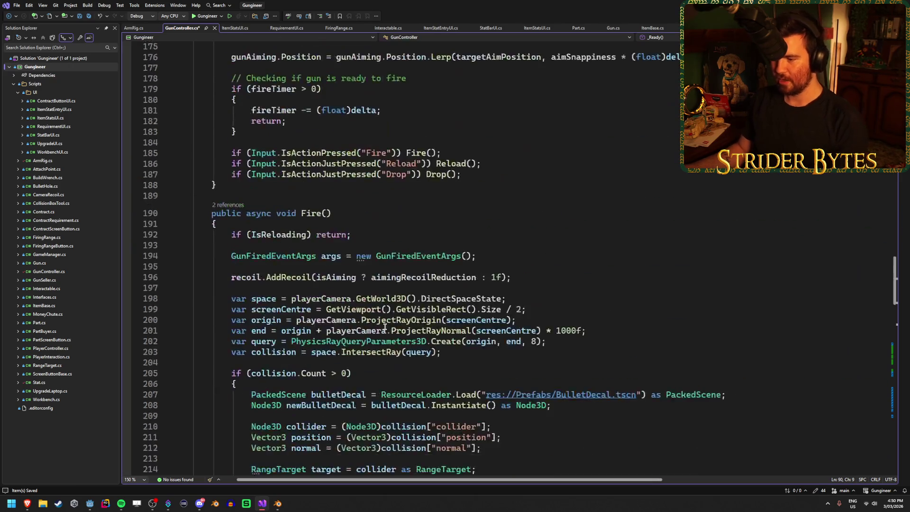
{"action": "scroll", "coordinate": [385, 327], "scroll_direction": "up", "scroll_amount": 5}
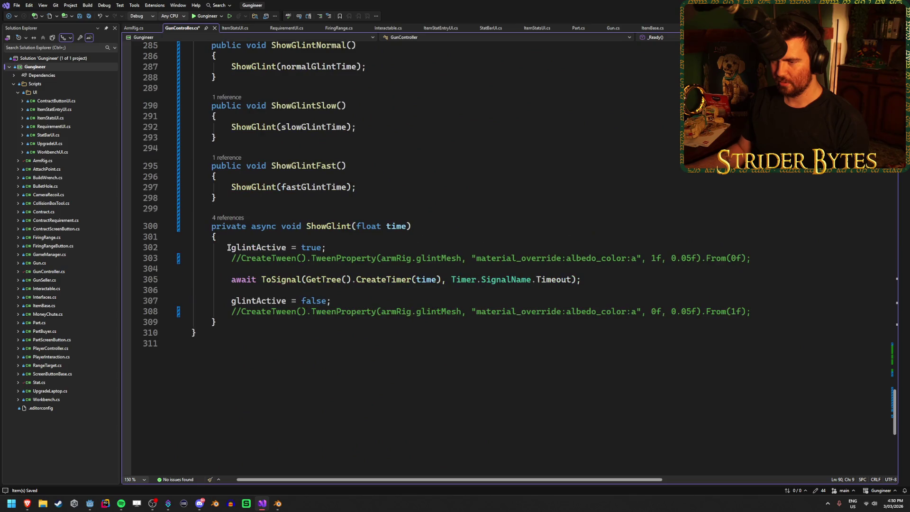
{"action": "key", "text": "BackSpace"}
{"action": "key", "text": "BackSpace"}
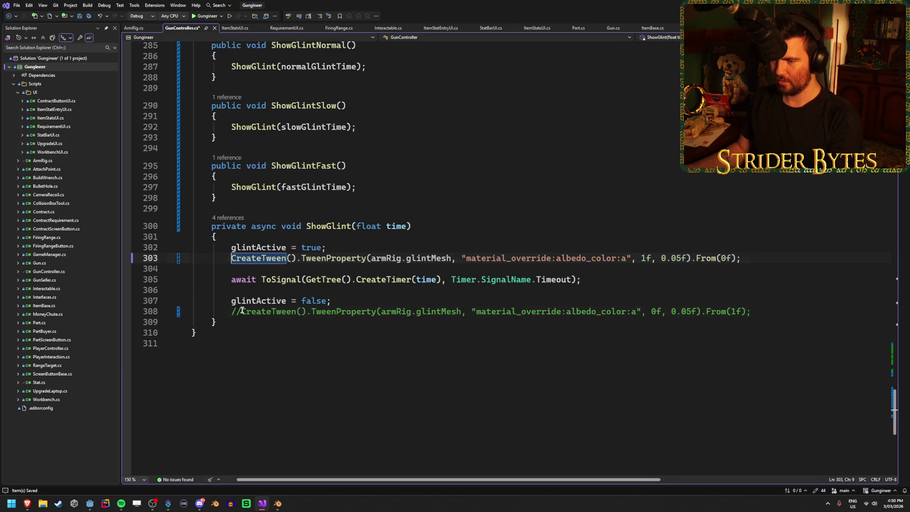
{"action": "left_click", "coordinate": [243, 311]}
{"action": "key", "text": "BackSpace"}
{"action": "key", "text": "BackSpace"}
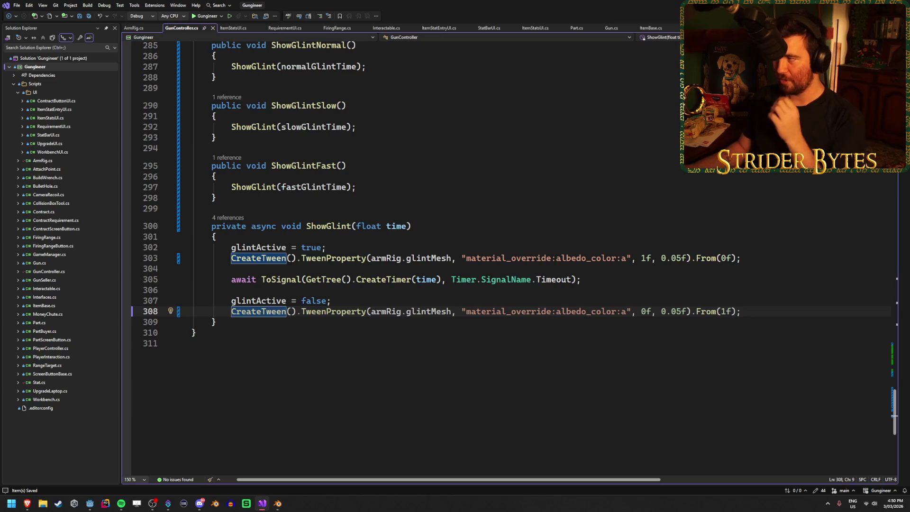
{"action": "key", "text": "alt+Tab"}
{"action": "key", "text": "F5"}
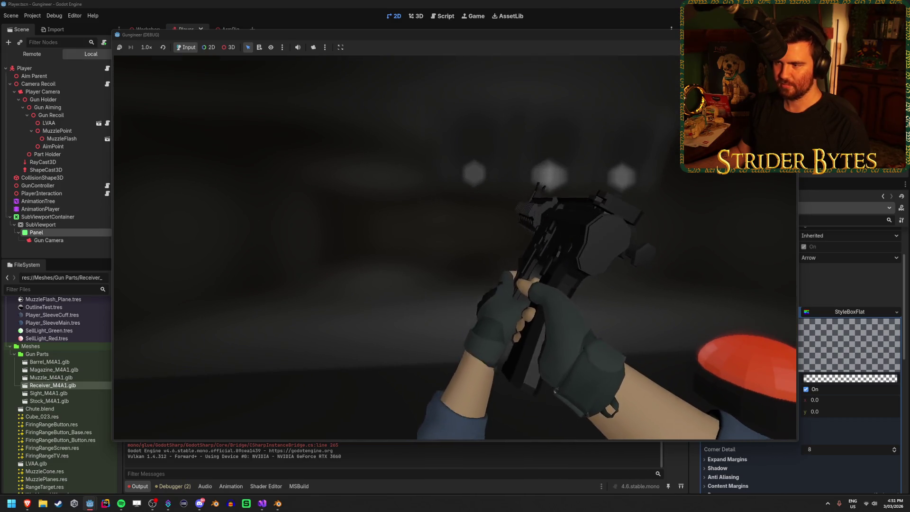
Restart the game for another glint test, stop it, and select the Gun Camera node.
{"action": "key", "text": "F8"}
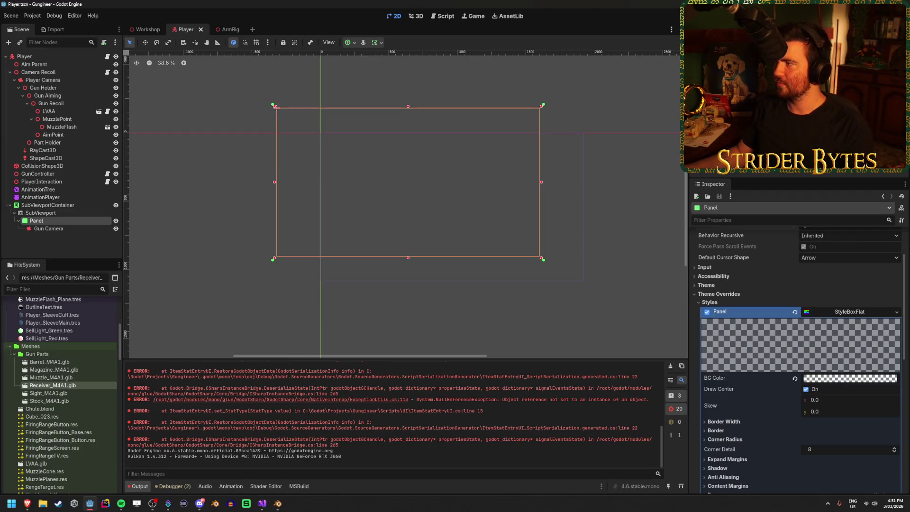
{"action": "key", "text": "F5"}
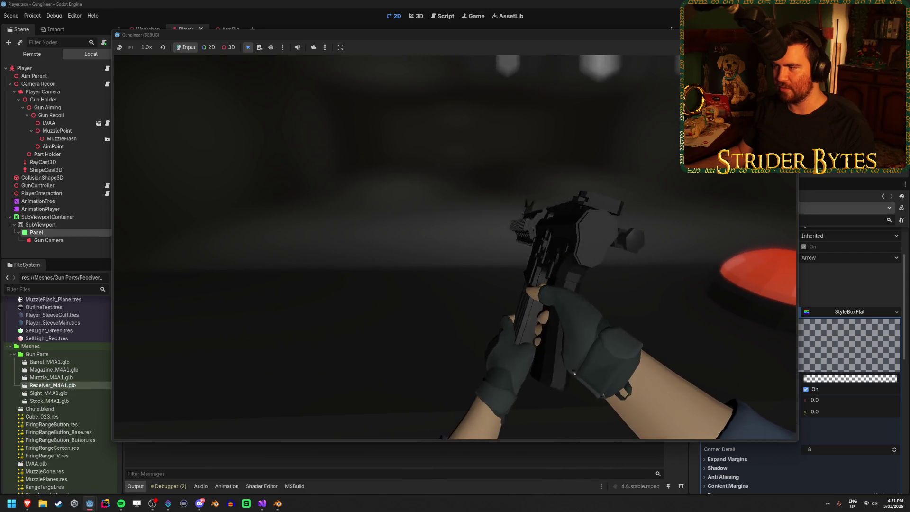
{"action": "key", "text": "F8"}
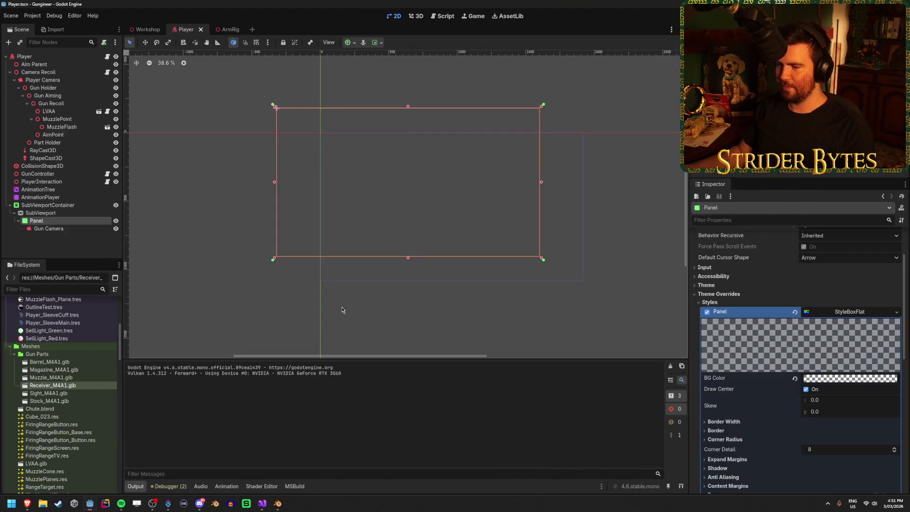
{"action": "left_click", "coordinate": [73, 229]}
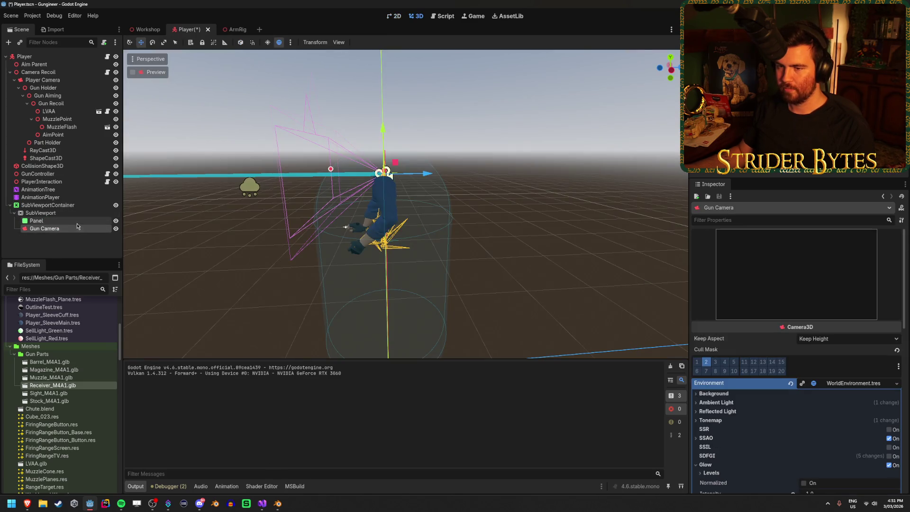
Save the Player scene and reselect the Gun Camera node.
{"action": "left_click", "coordinate": [77, 223]}
{"action": "key", "text": "ctrl+s"}
{"action": "left_click", "coordinate": [66, 230]}
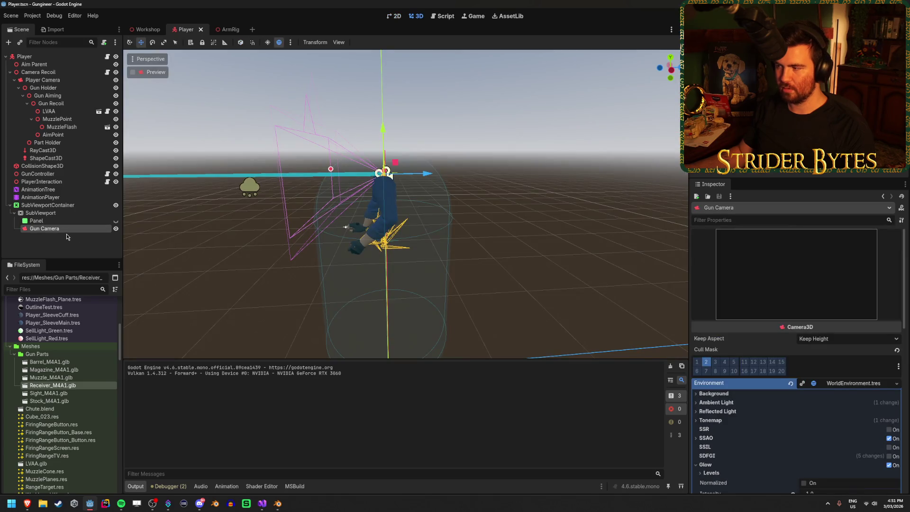
In ArmRig, give the GlintMesh material Alpha transparency and Mix blend mode, then run the game.
{"action": "left_click", "coordinate": [227, 30]}
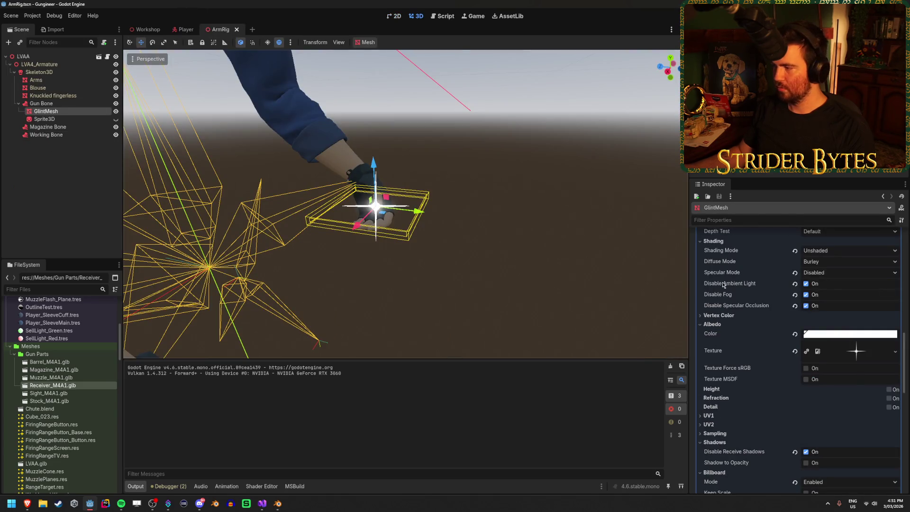
{"action": "scroll", "coordinate": [724, 285], "scroll_direction": "up", "scroll_amount": 5}
{"action": "left_click", "coordinate": [824, 286]}
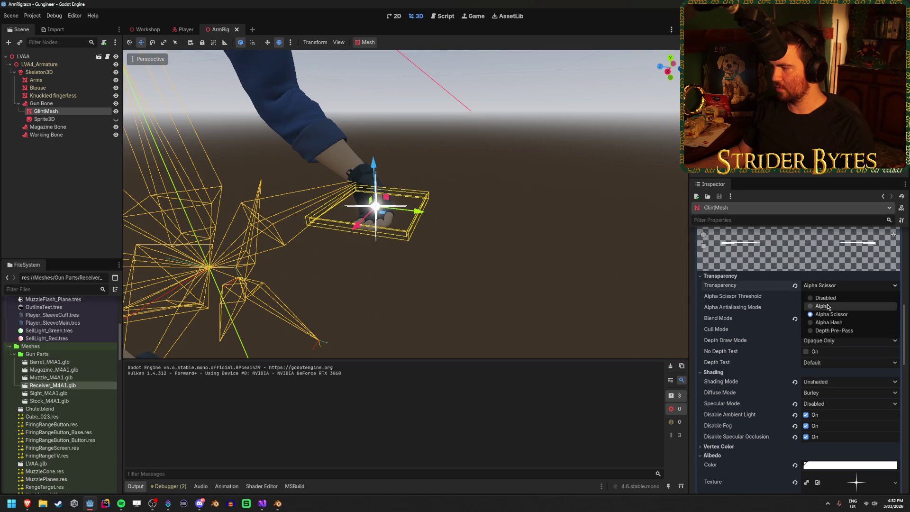
{"action": "left_click", "coordinate": [823, 306]}
{"action": "left_click", "coordinate": [840, 298]}
{"action": "left_click", "coordinate": [832, 312]}
{"action": "key", "text": "F5"}
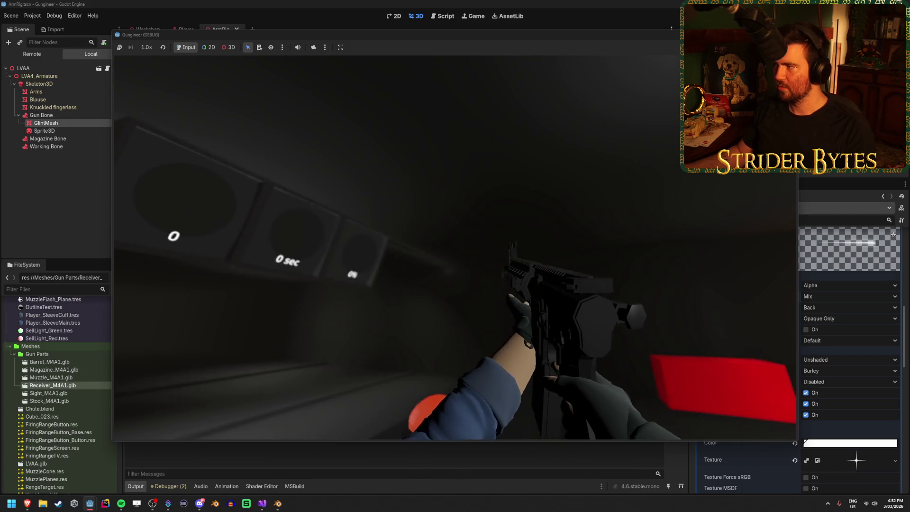
Stop the game, look down at the GlintMesh beside the hand in ArmRig, and relaunch.
{"action": "key", "text": "F8"}
{"action": "mouse_move", "coordinate": [408, 270]}
{"action": "left_mouse_down"}
{"action": "mouse_move", "coordinate": [440, 289]}
{"action": "mouse_move", "coordinate": [410, 302]}
{"action": "left_mouse_up"}
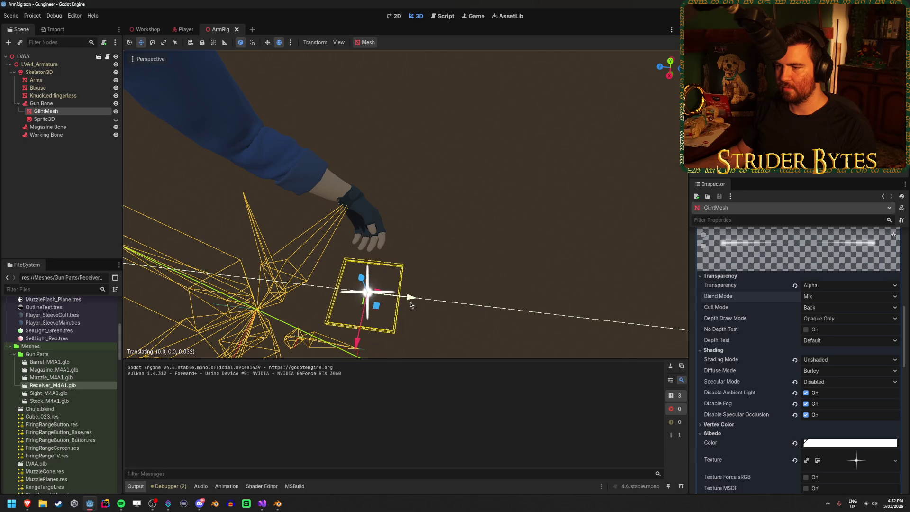
{"action": "key", "text": "F5"}
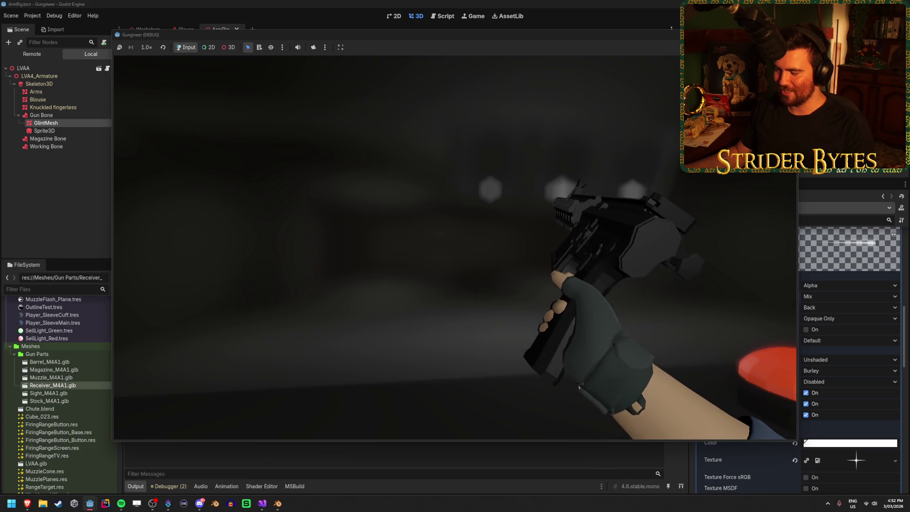
Play the reload (R) and inspect (F) animations to watch the glint, then stop and switch to Blender.
{"action": "key", "text": "r"}
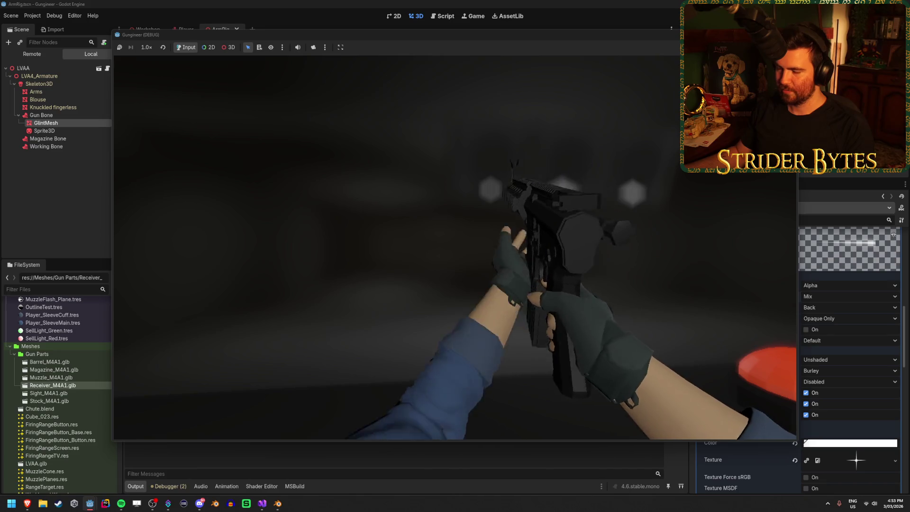
{"action": "key", "text": "r"}
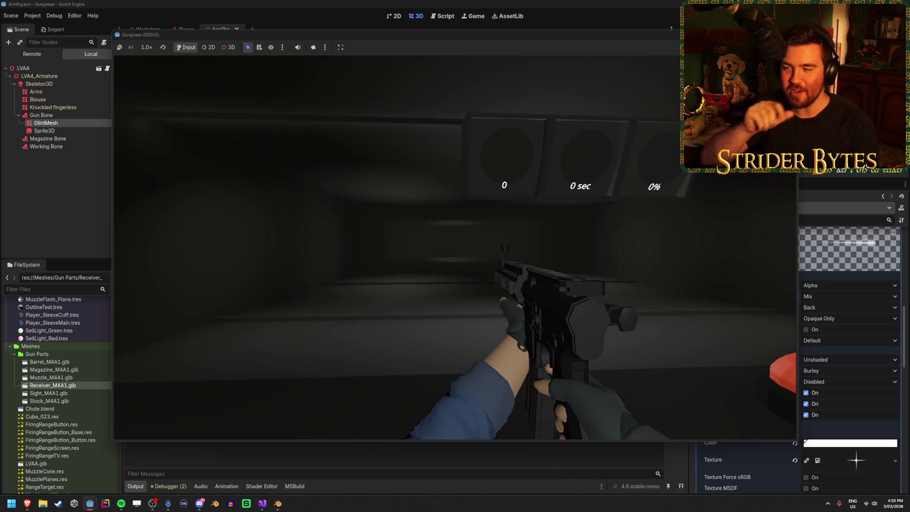
{"action": "key", "text": "f"}
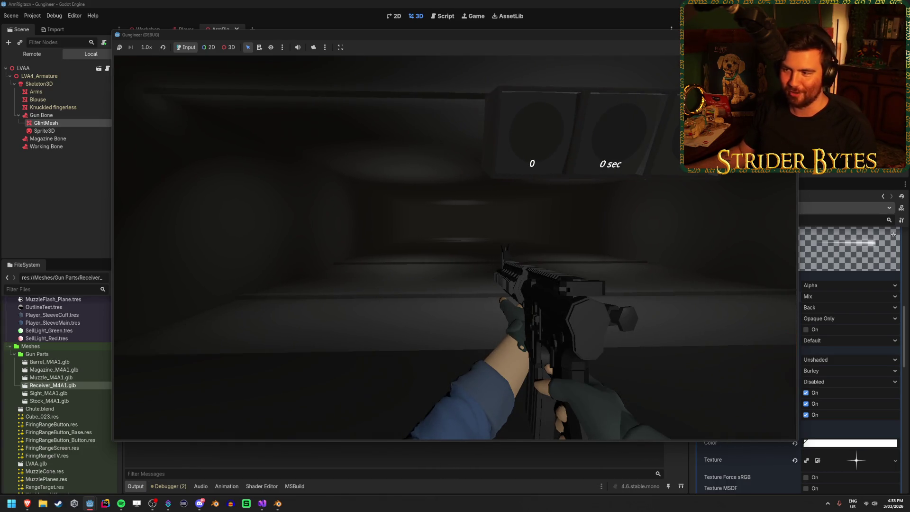
{"action": "key", "text": "f"}
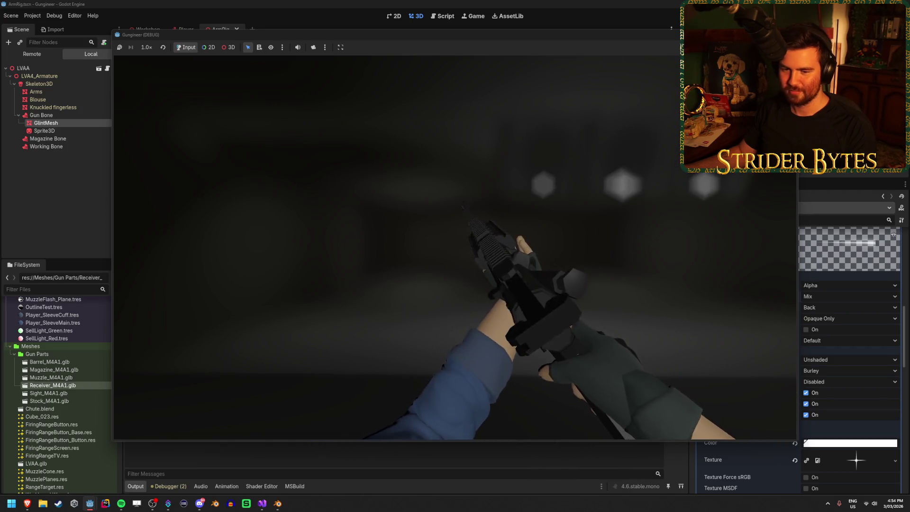
{"action": "key", "text": "r"}
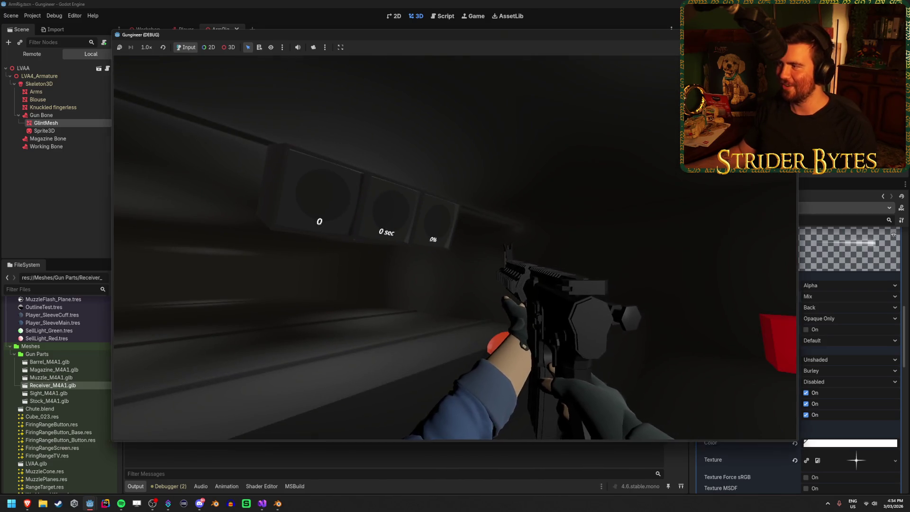
{"action": "key", "text": "F8"}
{"action": "key", "text": "alt+Tab"}
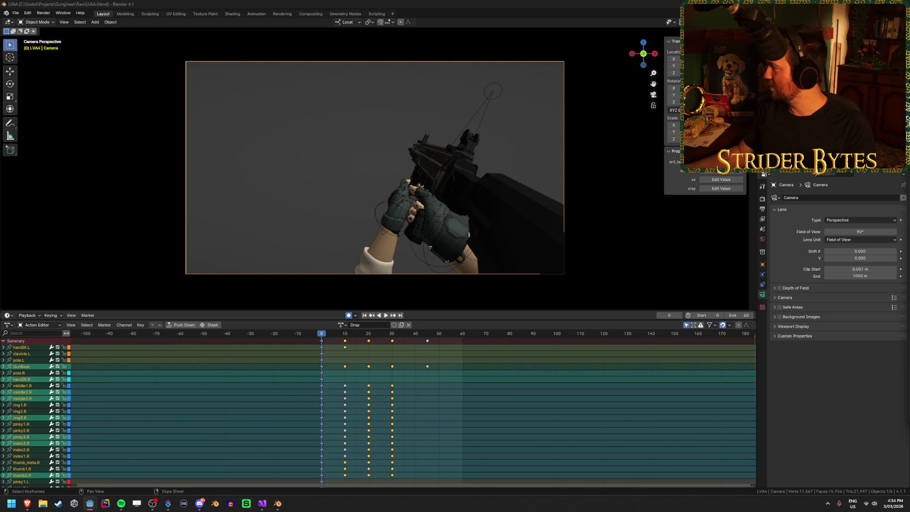
Return from Blender to Godot and build and run the game again.
{"action": "key", "text": "alt+Tab"}
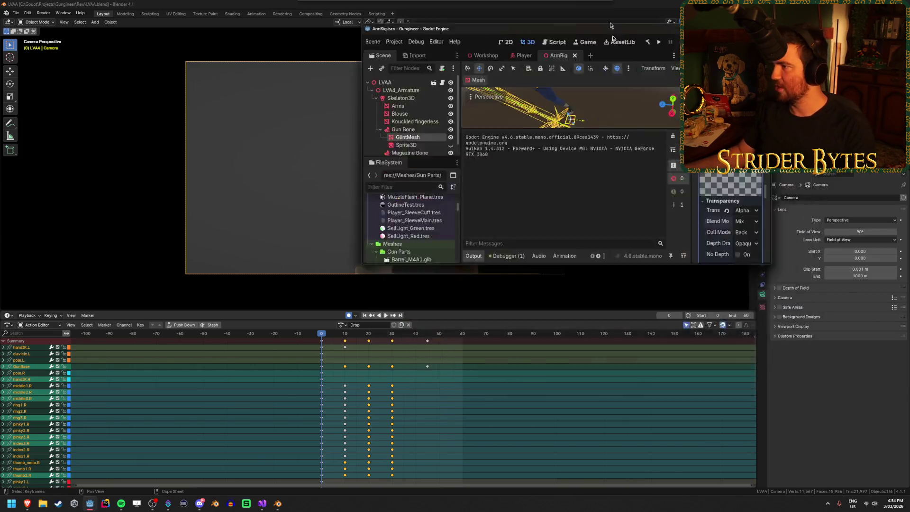
{"action": "key", "text": "F5"}
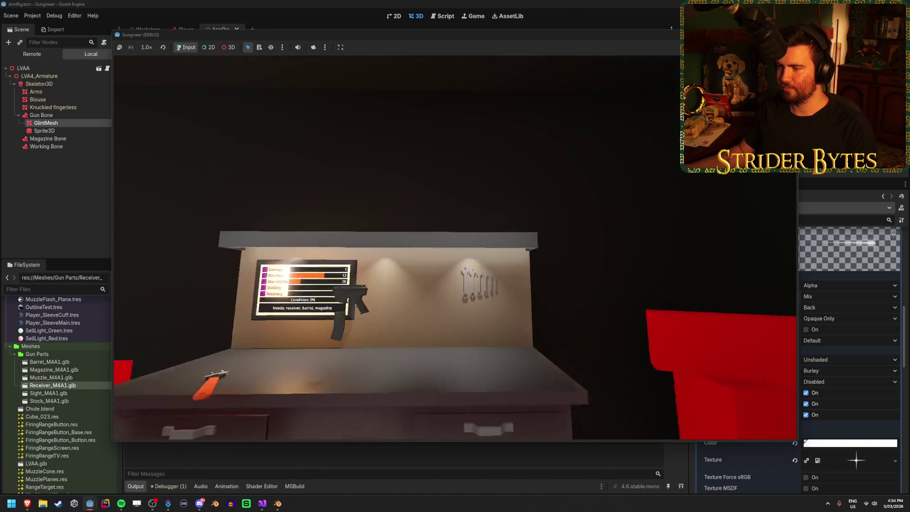
Pick up the gun from the workbench, move the game window aside, then stop the test run.
{"action": "key", "text": "e"}
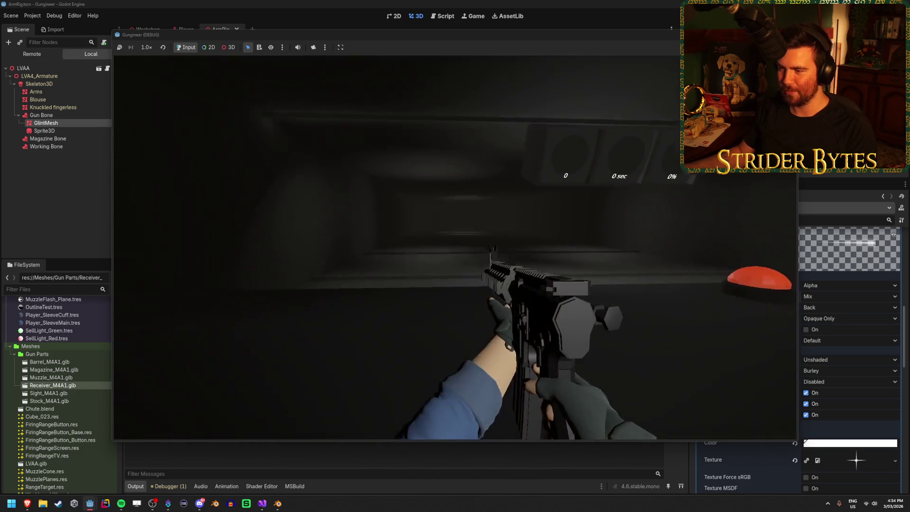
{"action": "key", "text": "alt+Tab"}
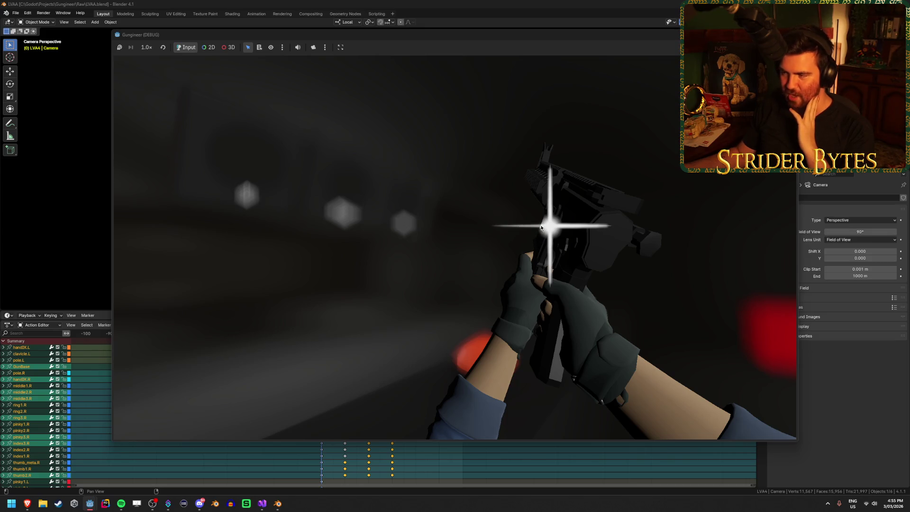
{"action": "mouse_move", "coordinate": [489, 34]}
{"action": "left_mouse_down"}
{"action": "mouse_move", "coordinate": [427, 53]}
{"action": "mouse_move", "coordinate": [469, 45]}
{"action": "left_mouse_up"}
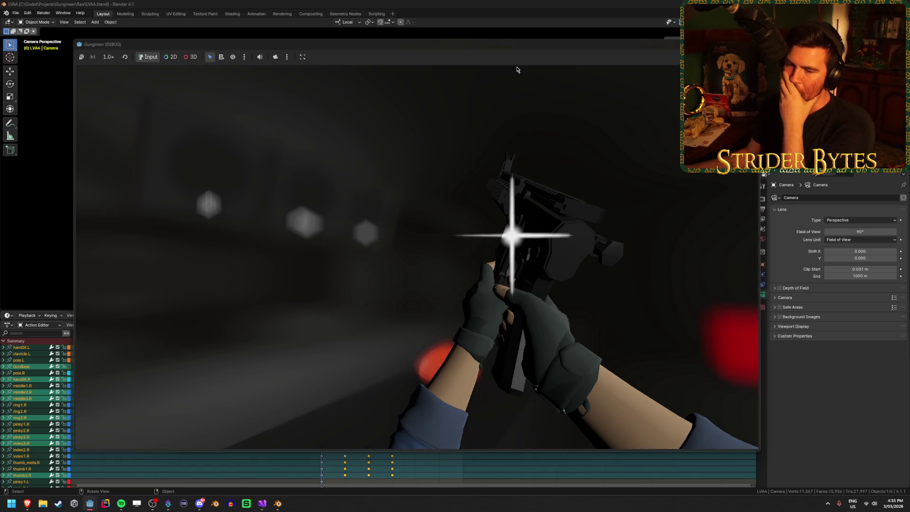
{"action": "key", "text": "F8"}
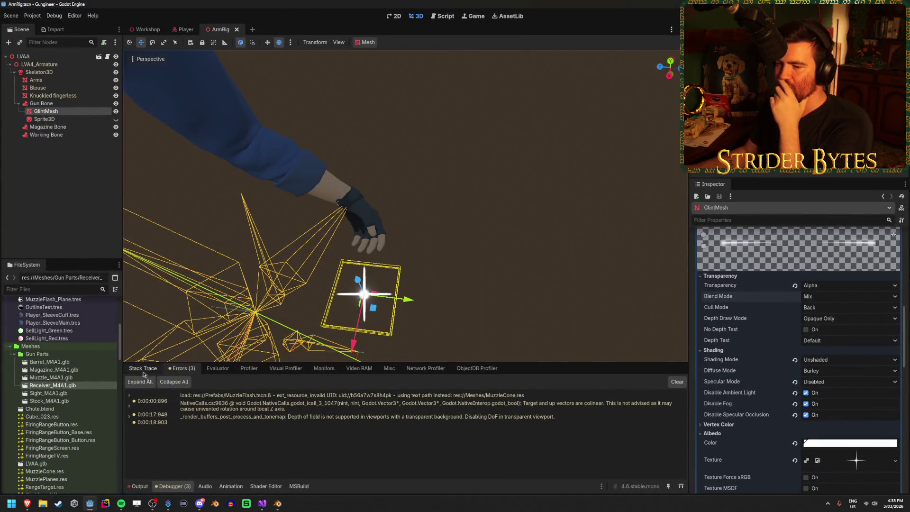
Open the Workshop scene, clear the selection, and turn the view to frame the workbench.
{"action": "left_click", "coordinate": [145, 30]}
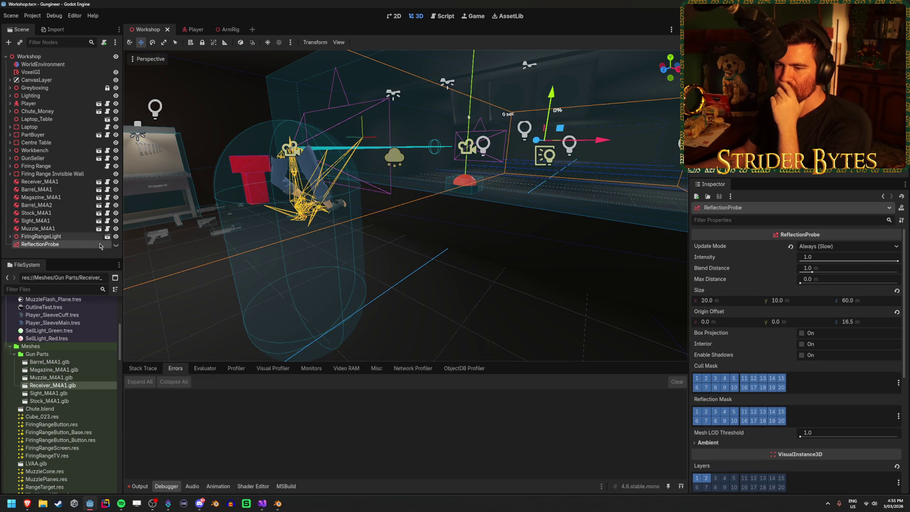
{"action": "left_click", "coordinate": [84, 258]}
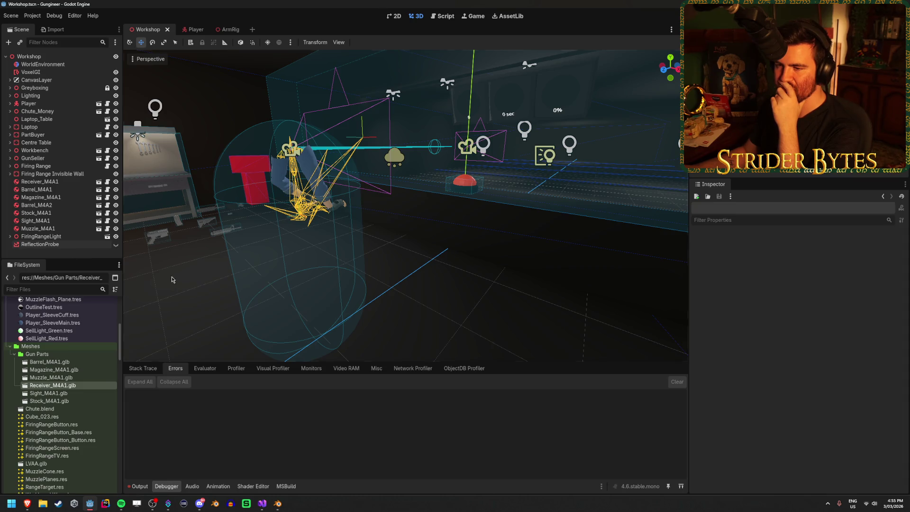
{"action": "left_click_drag", "start_coordinate": [482, 290], "coordinate": [379, 290]}
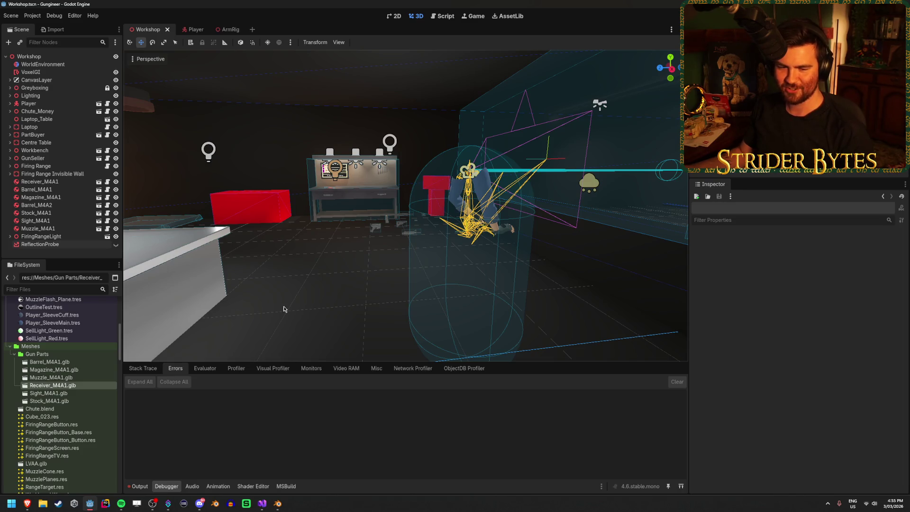
{"action": "left_click_drag", "start_coordinate": [379, 290], "coordinate": [199, 285]}
Run and stop a quick test of the game, then enlarge and review the Output log.
{"action": "key", "text": "F5"}
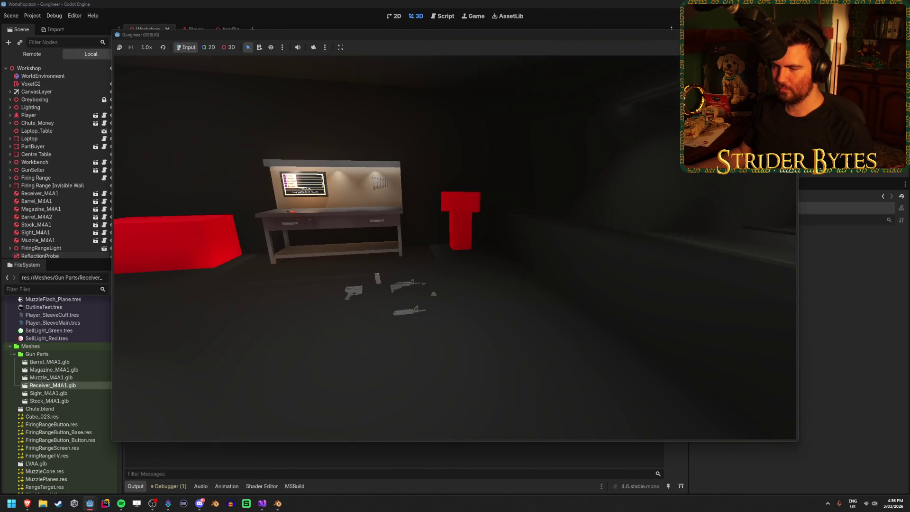
{"action": "key", "text": "F8"}
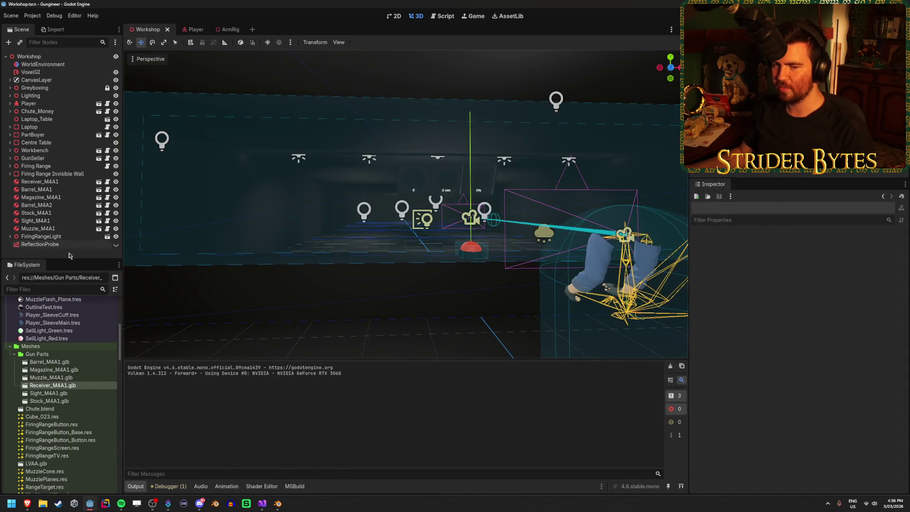
{"action": "left_click", "coordinate": [284, 475]}
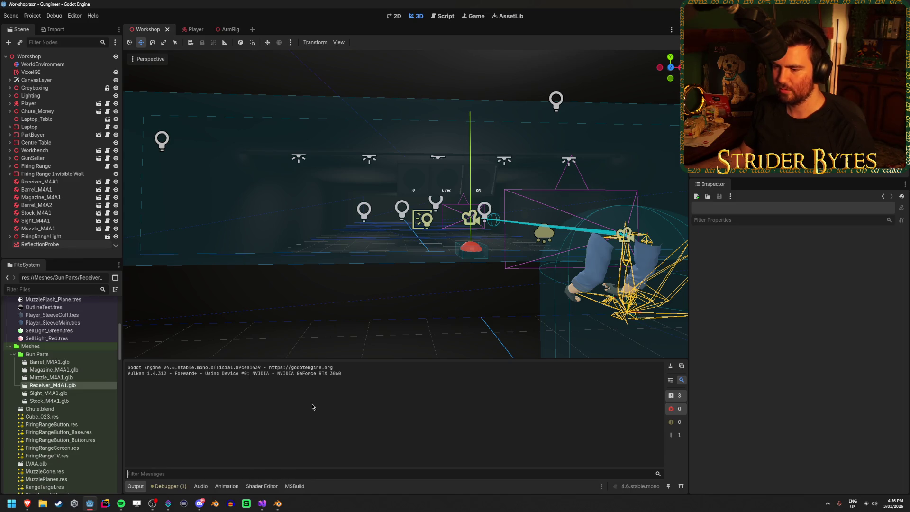
{"action": "left_click_drag", "start_coordinate": [349, 359], "coordinate": [349, 355]}
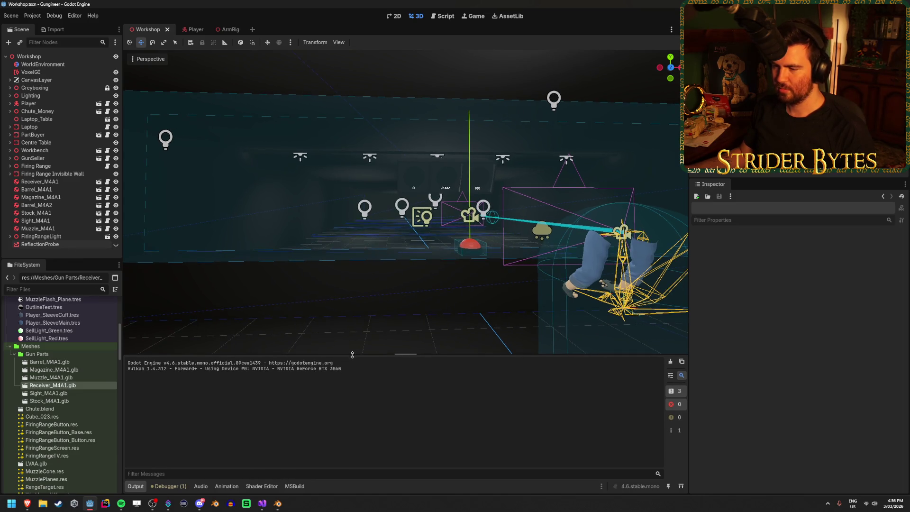
{"action": "scroll", "coordinate": [48, 370], "scroll_direction": "up", "scroll_amount": 7}
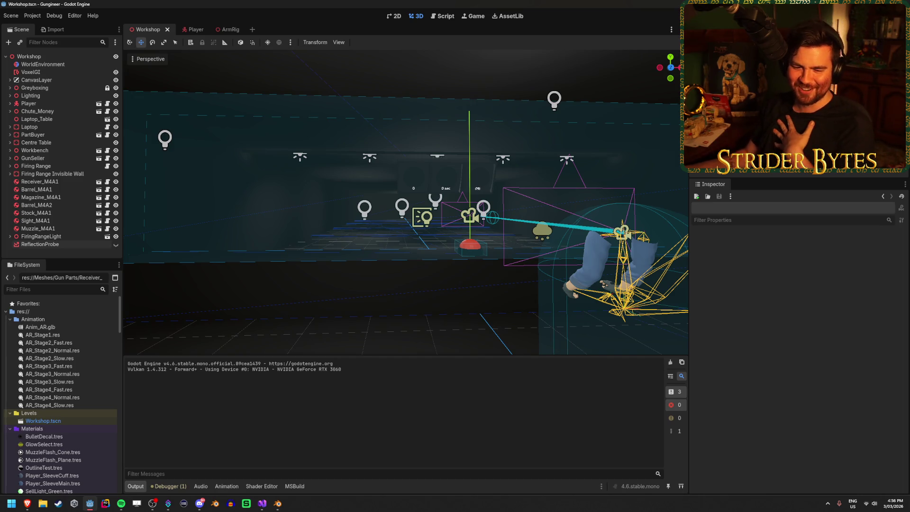
{"action": "key", "text": "alt+Tab"}
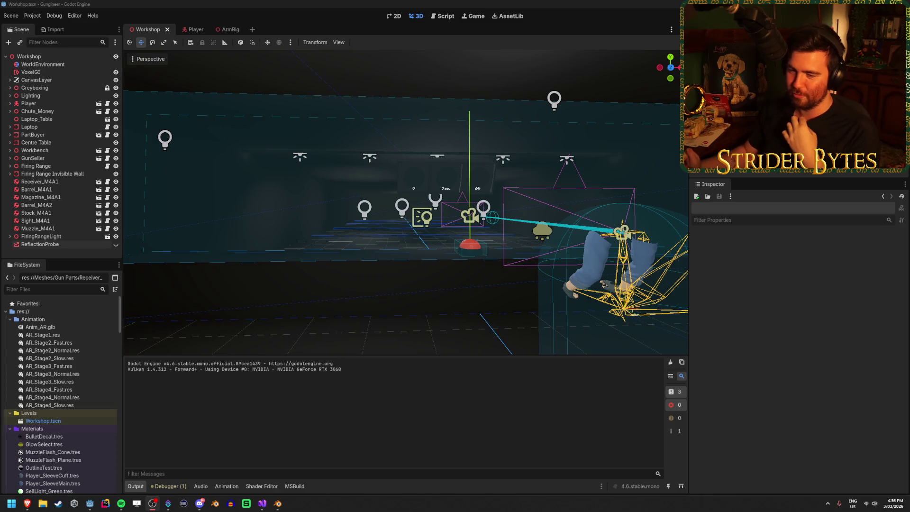
{"action": "left_click", "coordinate": [143, 3]}
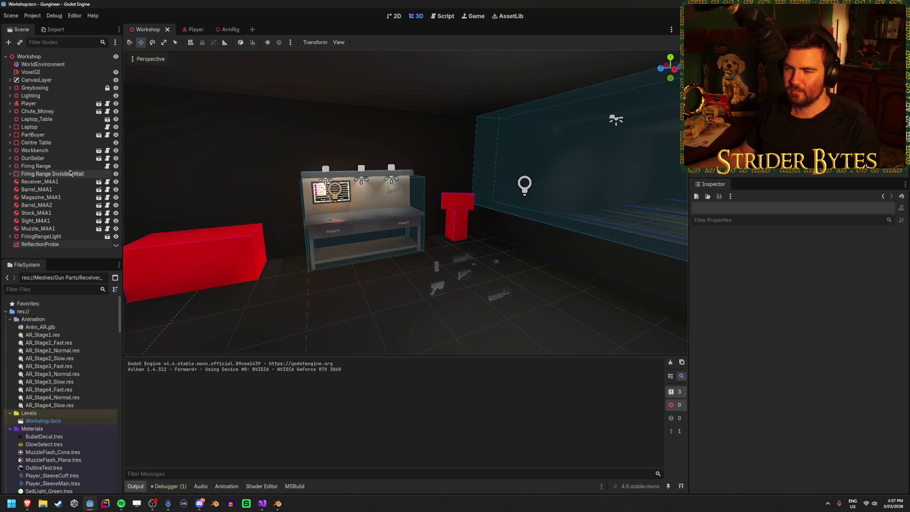
Save the Workshop scene after orbiting around it, then go back to the ArmRig scene.
{"action": "left_click_drag", "start_coordinate": [332, 293], "coordinate": [367, 292]}
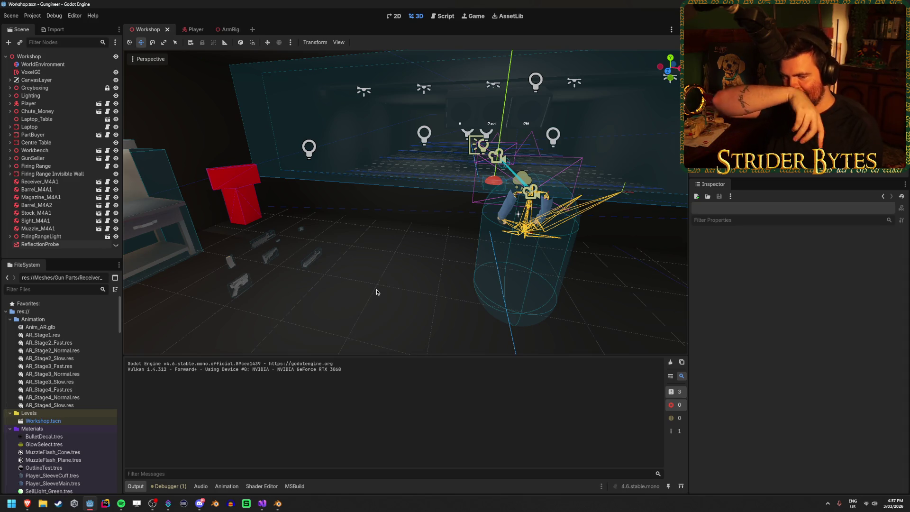
{"action": "key", "text": "ctrl+s"}
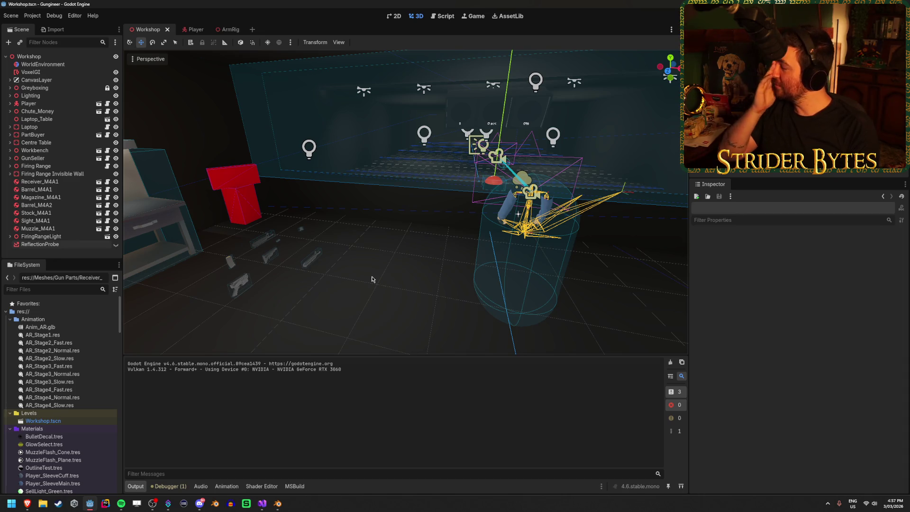
{"action": "key", "text": "ctrl+s"}
{"action": "left_click_drag", "start_coordinate": [279, 292], "coordinate": [361, 326]}
{"action": "left_click", "coordinate": [223, 30]}
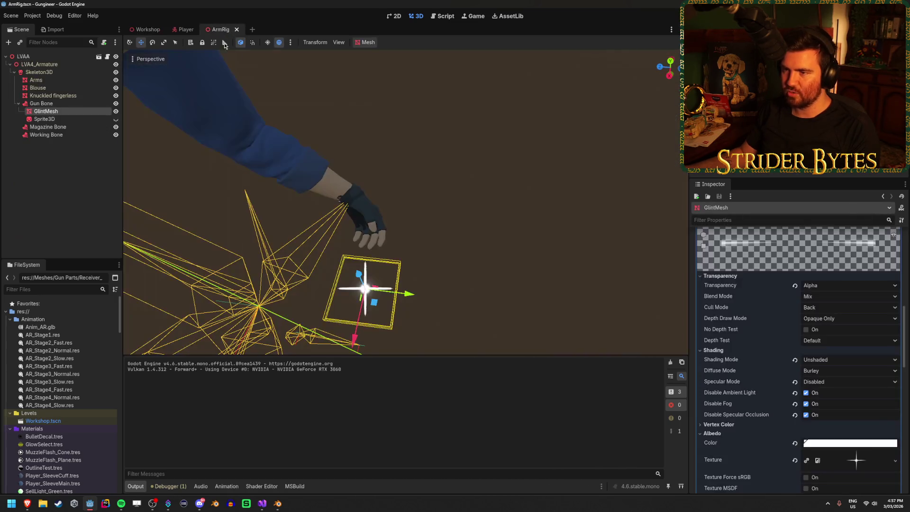
{"action": "left_click", "coordinate": [69, 119]}
{"action": "left_click", "coordinate": [73, 111]}
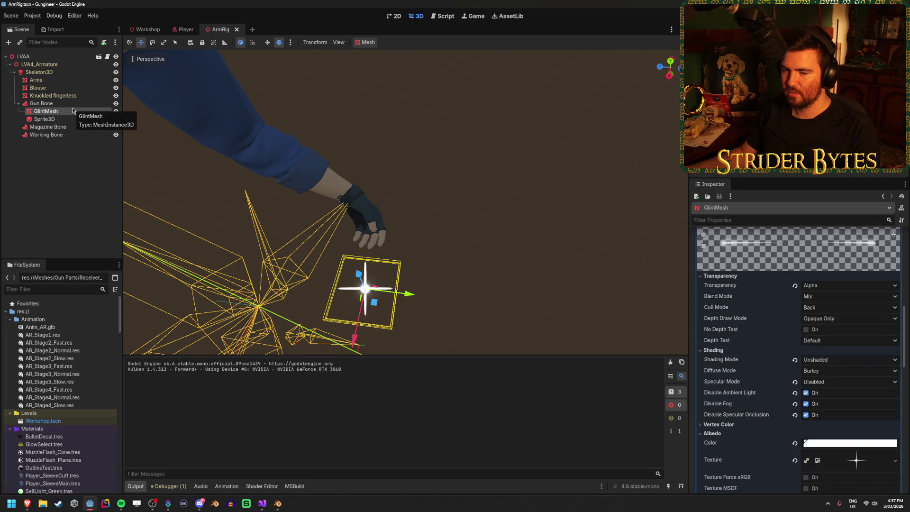
{"action": "left_click", "coordinate": [67, 119]}
{"action": "left_click", "coordinate": [76, 135]}
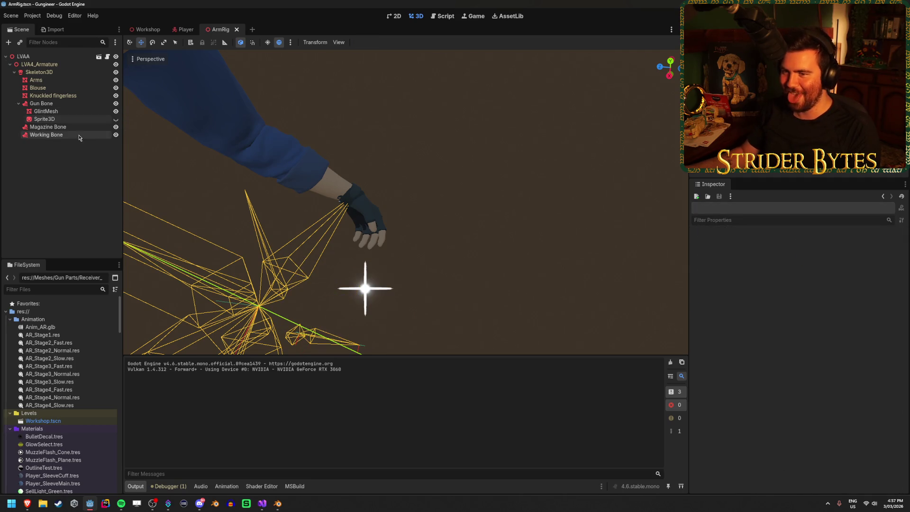
{"action": "left_click", "coordinate": [90, 119]}
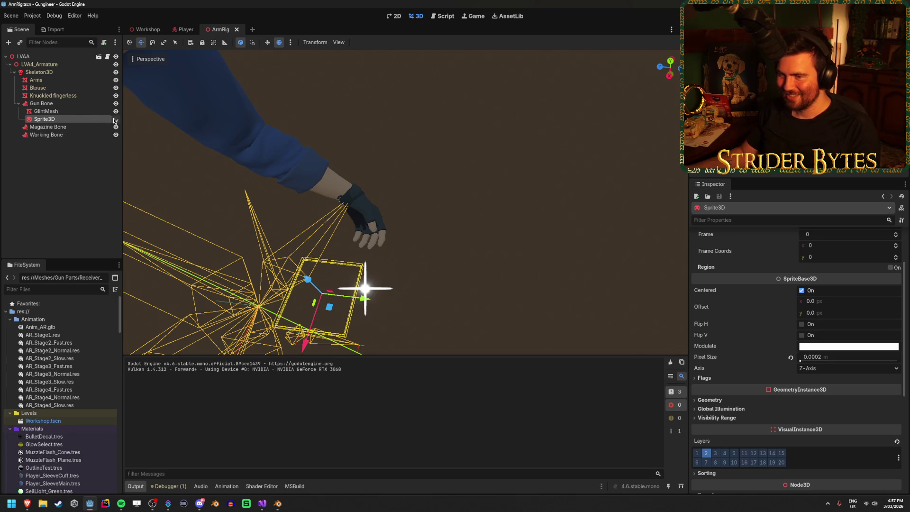
{"action": "left_click", "coordinate": [90, 112]}
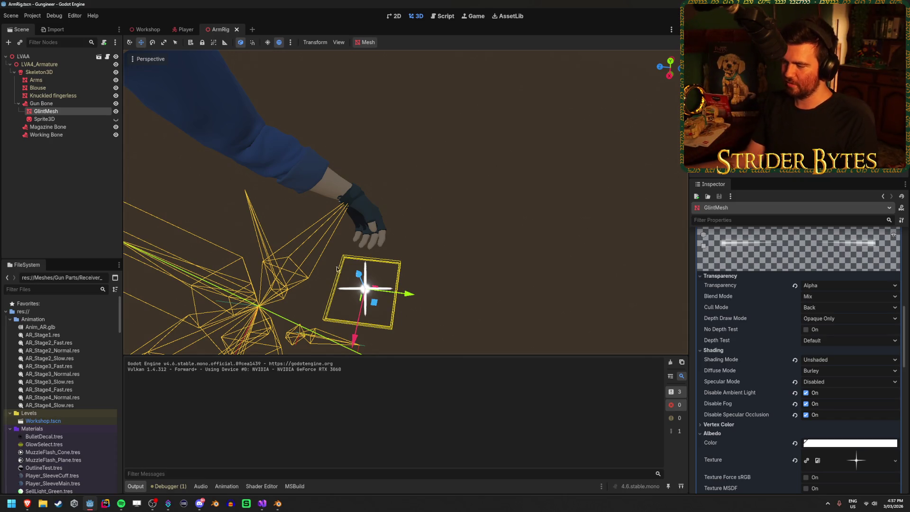
{"action": "scroll", "coordinate": [747, 313], "scroll_direction": "down", "scroll_amount": 5}
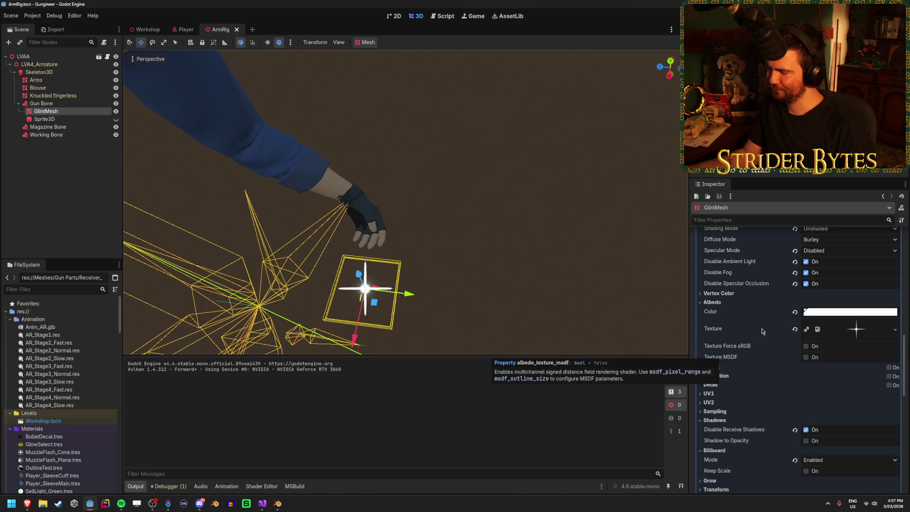
{"action": "scroll", "coordinate": [763, 332], "scroll_direction": "down", "scroll_amount": 5}
{"action": "left_click", "coordinate": [733, 377]}
{"action": "left_click", "coordinate": [733, 377]}
{"action": "left_click", "coordinate": [734, 367]}
{"action": "left_click", "coordinate": [734, 367]}
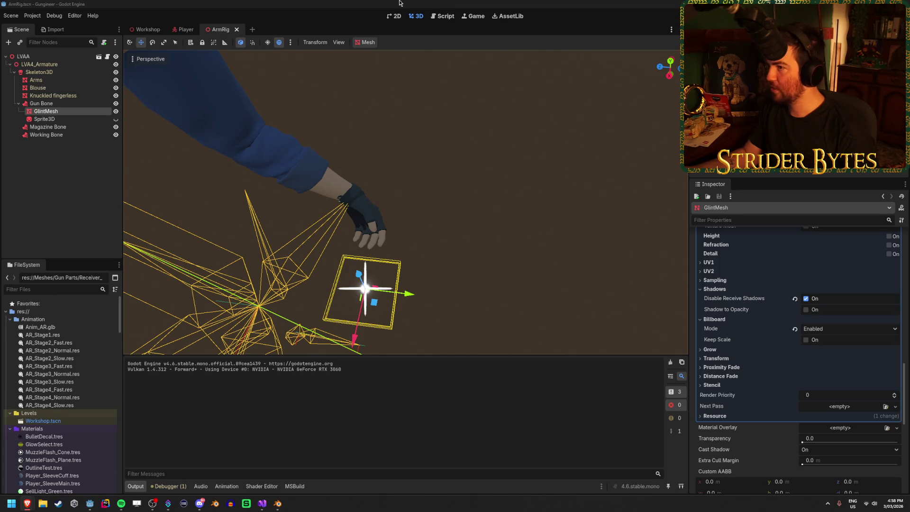
{"action": "left_click", "coordinate": [261, 3]}
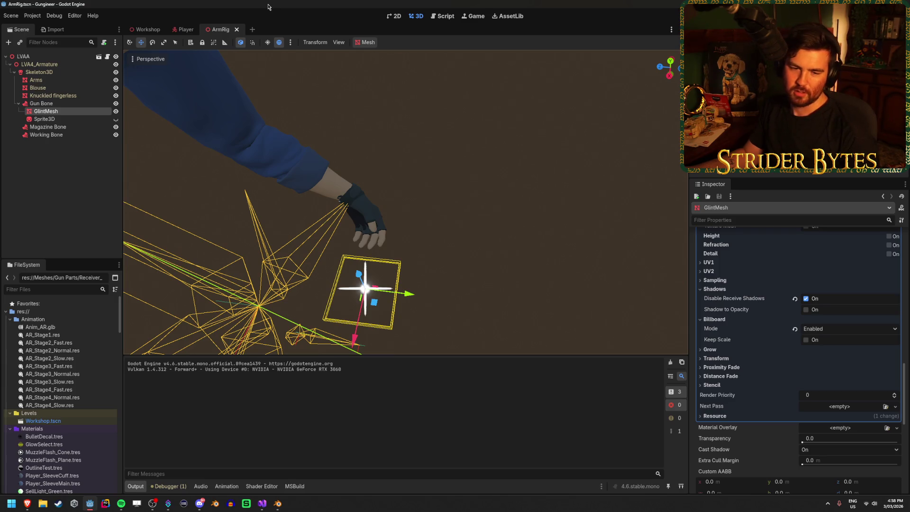
{"action": "key", "text": "alt+Tab"}
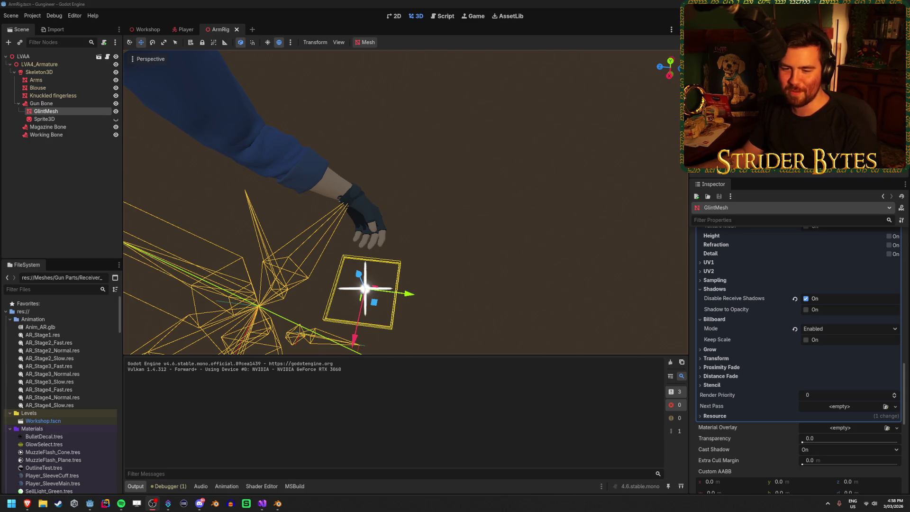
{"action": "left_click", "coordinate": [249, 3]}
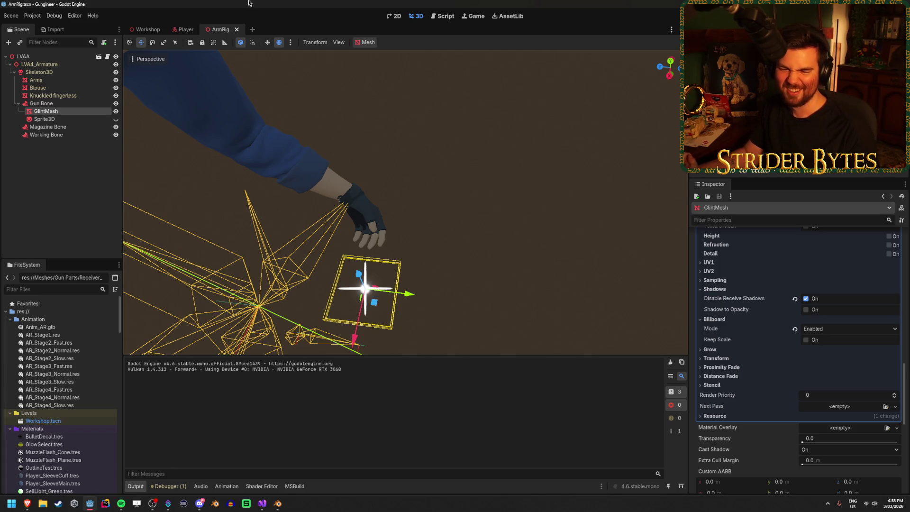
{"action": "left_click", "coordinate": [352, 255]}
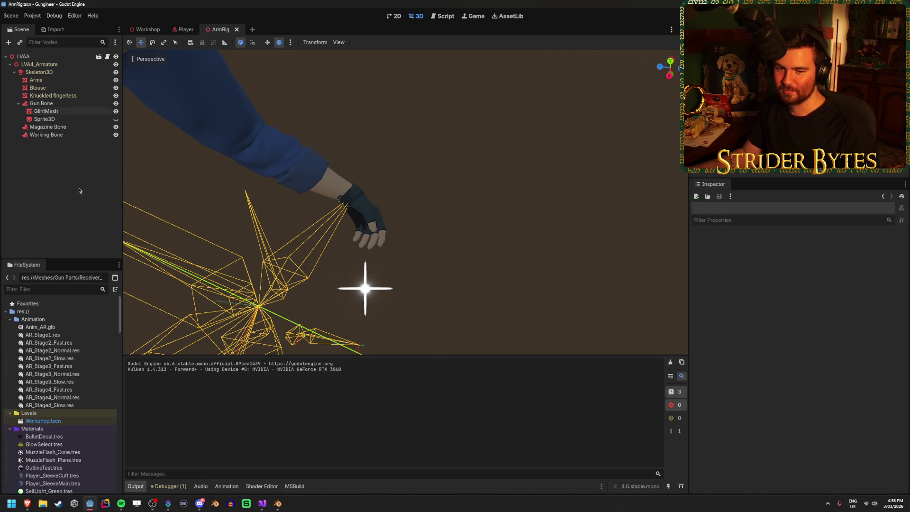
{"action": "left_click", "coordinate": [68, 113]}
{"action": "key", "text": "f"}
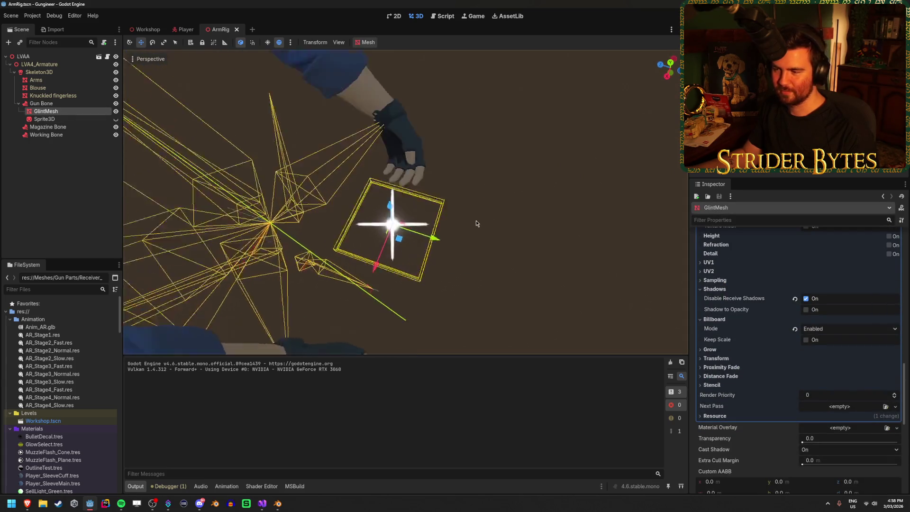
{"action": "left_click_drag", "start_coordinate": [631, 238], "coordinate": [661, 234]}
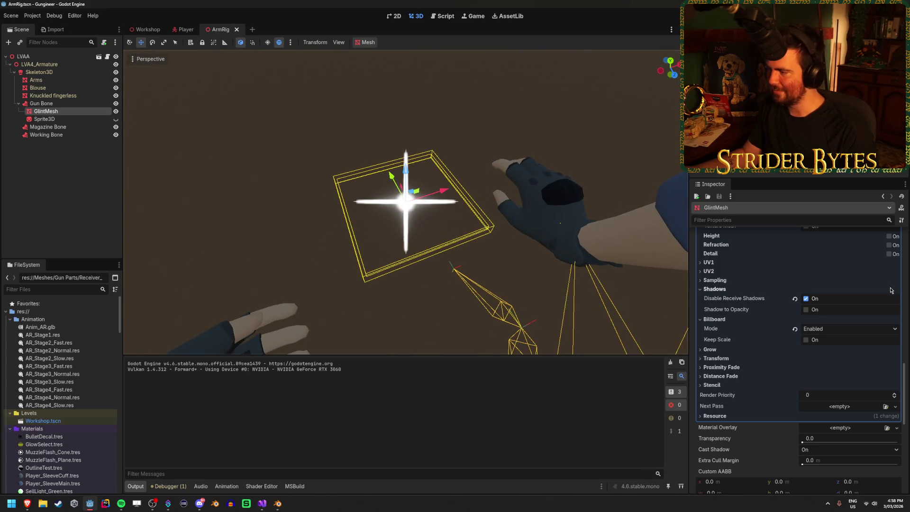
{"action": "scroll", "coordinate": [842, 311], "scroll_direction": "up", "scroll_amount": 3}
{"action": "left_click", "coordinate": [806, 408]}
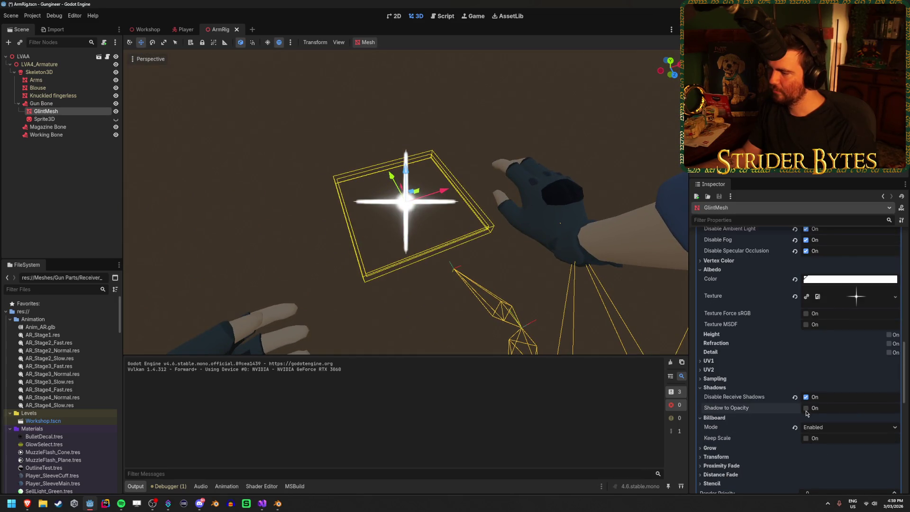
{"action": "left_click", "coordinate": [806, 408]}
{"action": "left_click", "coordinate": [807, 408]}
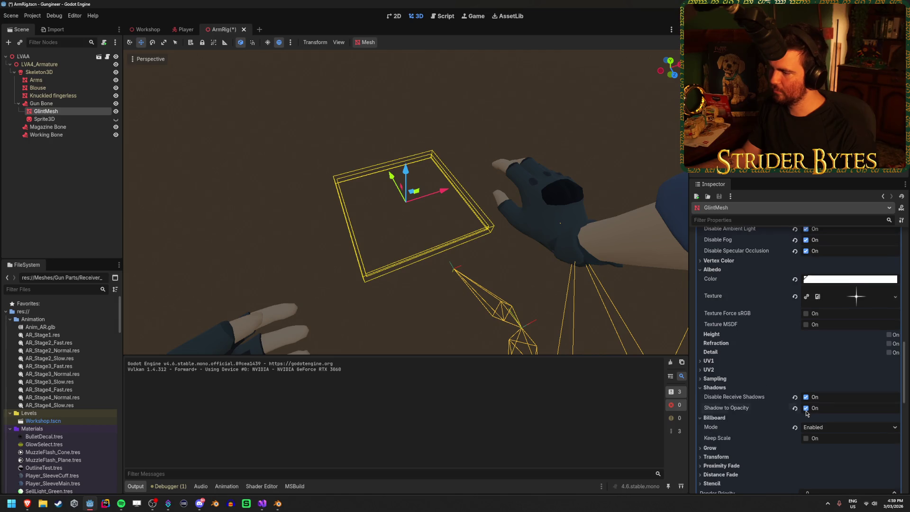
{"action": "left_click", "coordinate": [806, 397]}
{"action": "left_click", "coordinate": [806, 408]}
{"action": "key", "text": "ctrl+s"}
{"action": "scroll", "coordinate": [767, 393], "scroll_direction": "up", "scroll_amount": 4}
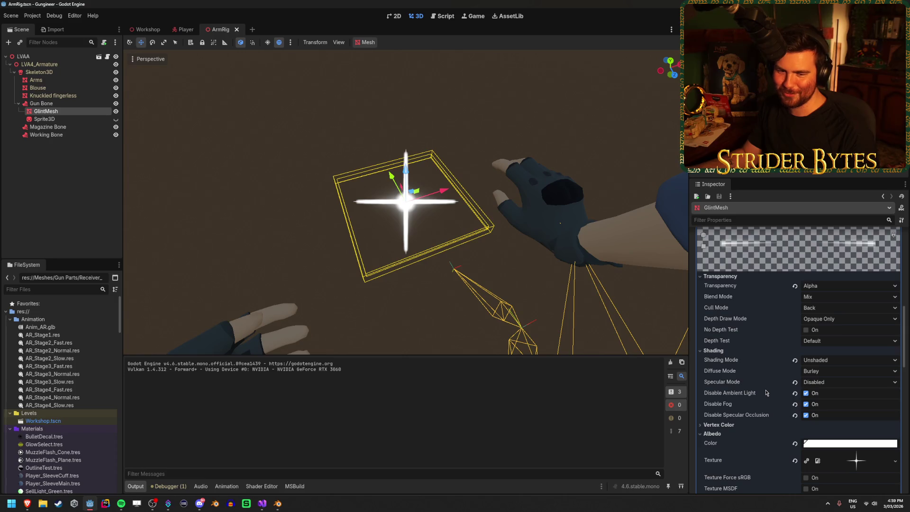
Keep Alpha transparency, try Depth Draw Mode Never, then restore it to Opaque Only.
{"action": "mouse_move", "coordinate": [740, 381]}
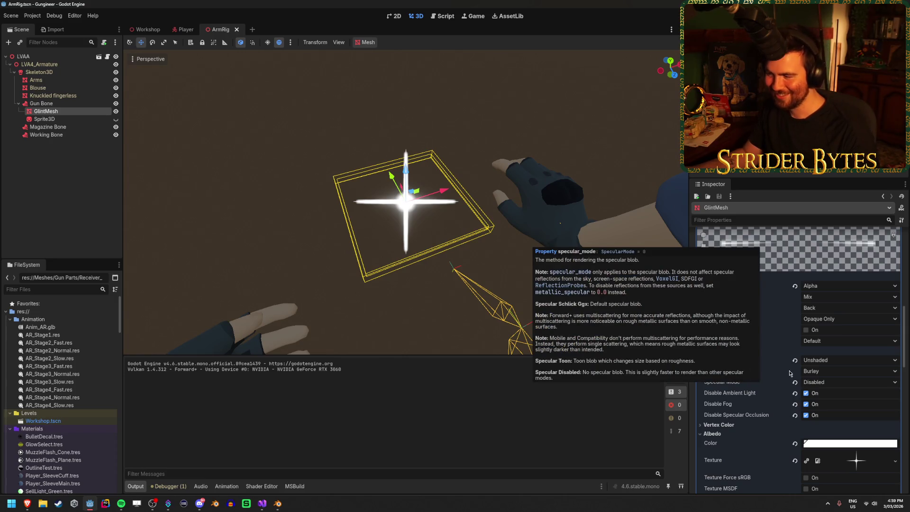
{"action": "left_click", "coordinate": [816, 287]}
{"action": "left_click", "coordinate": [817, 287]}
{"action": "mouse_move", "coordinate": [796, 287]}
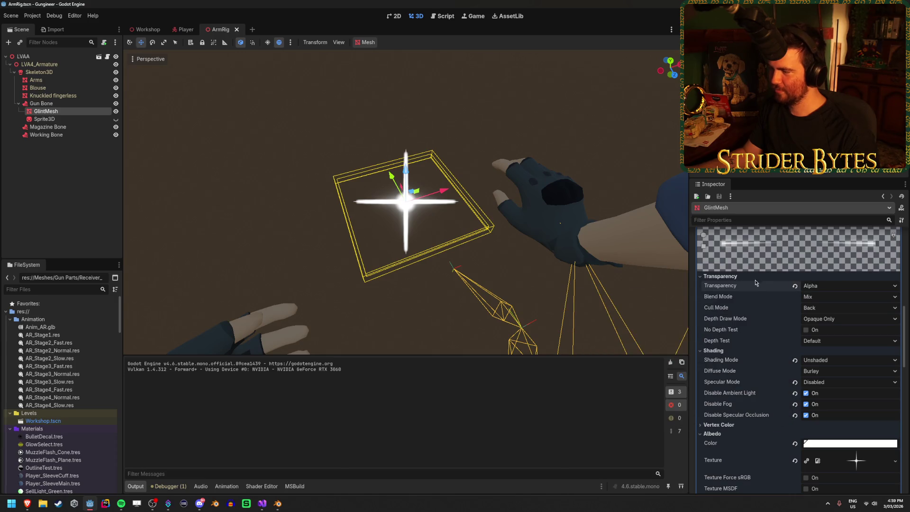
{"action": "left_click", "coordinate": [818, 286]}
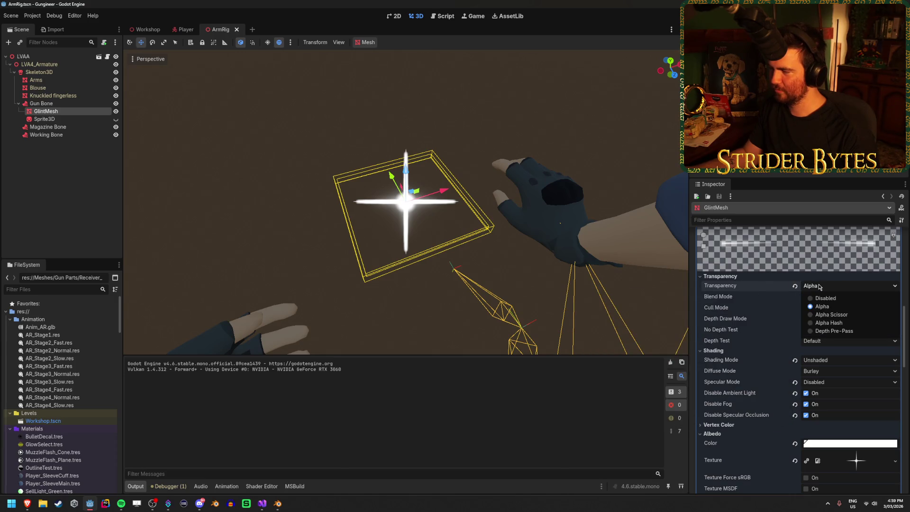
{"action": "left_click", "coordinate": [821, 286]}
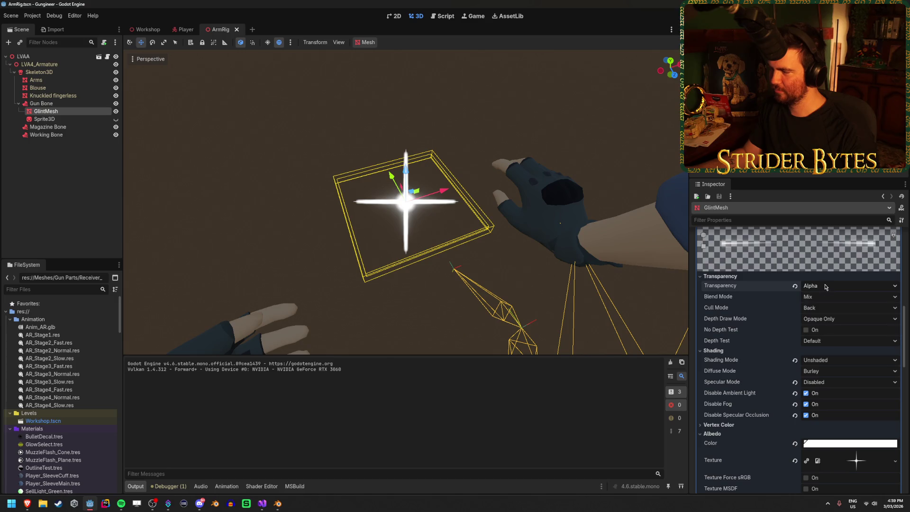
{"action": "left_click", "coordinate": [824, 319]}
{"action": "left_click", "coordinate": [823, 347]}
{"action": "left_click", "coordinate": [824, 318]}
{"action": "left_click", "coordinate": [822, 329]}
Set the glint material's Transparency to Disabled and save the ArmRig scene.
{"action": "left_click", "coordinate": [824, 286]}
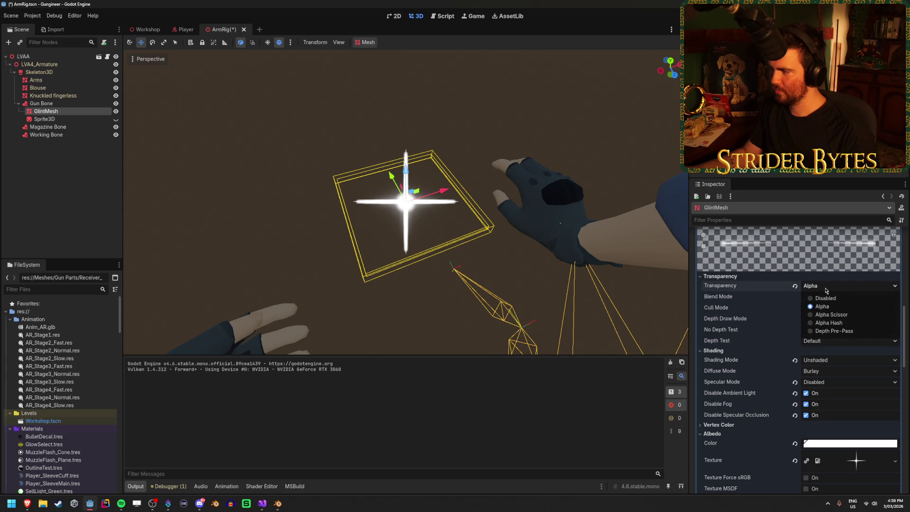
{"action": "left_click", "coordinate": [824, 302]}
{"action": "key", "text": "ctrl+s"}
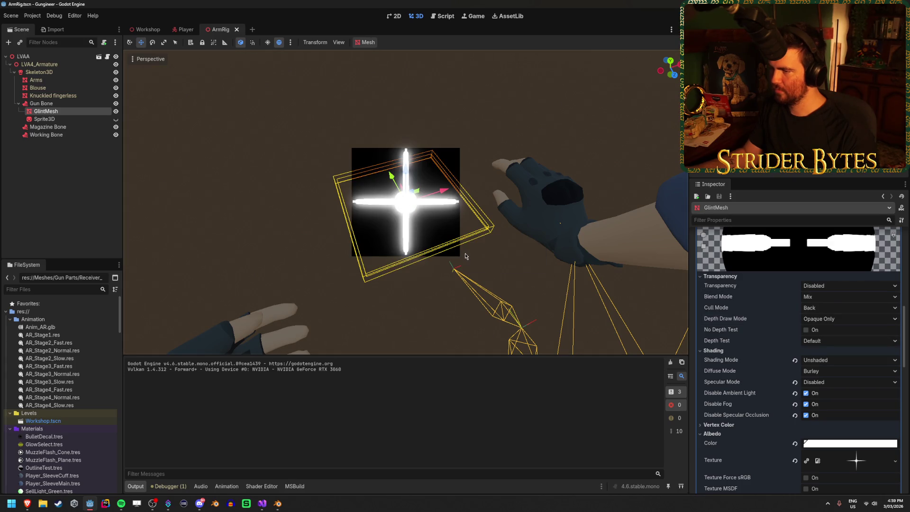
{"action": "key", "text": "F5"}
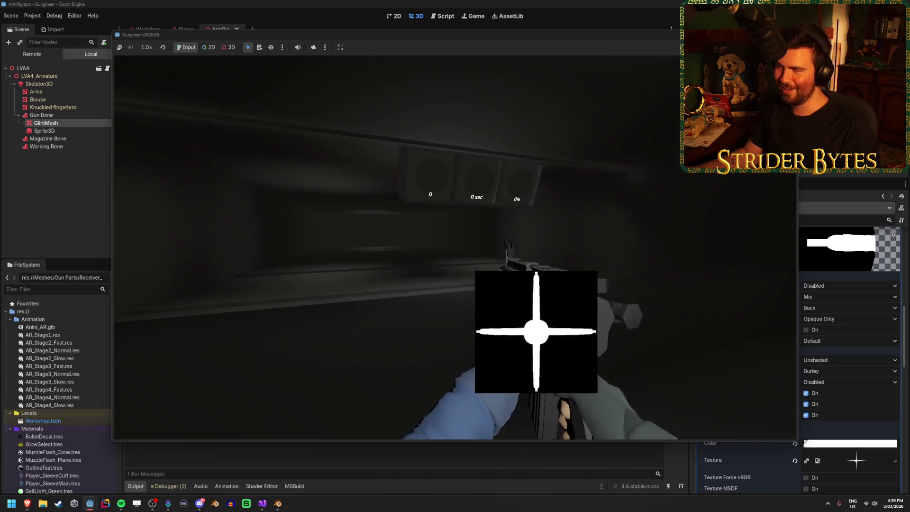
{"action": "key", "text": "F8"}
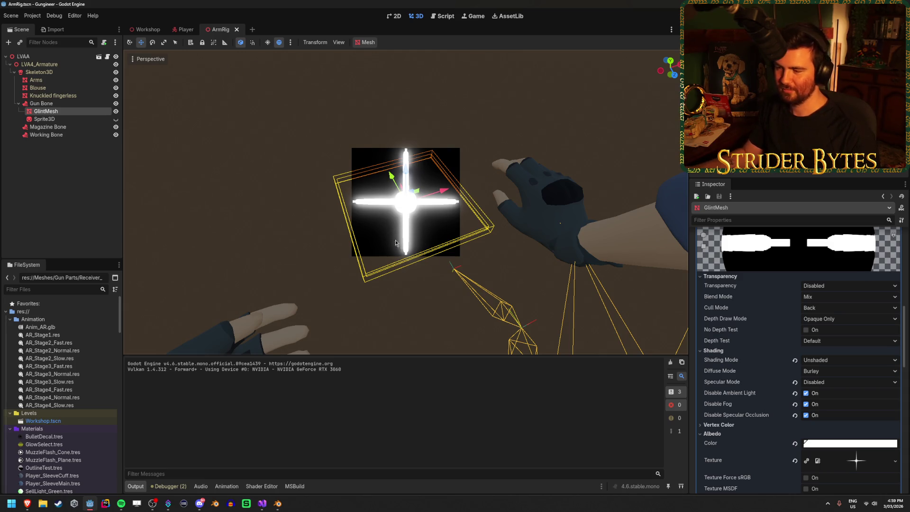
Reselect GlintMesh, switch its transparency to Alpha Hash, and adjust the Alpha Hash Scale.
{"action": "scroll", "coordinate": [759, 362], "scroll_direction": "up", "scroll_amount": 1}
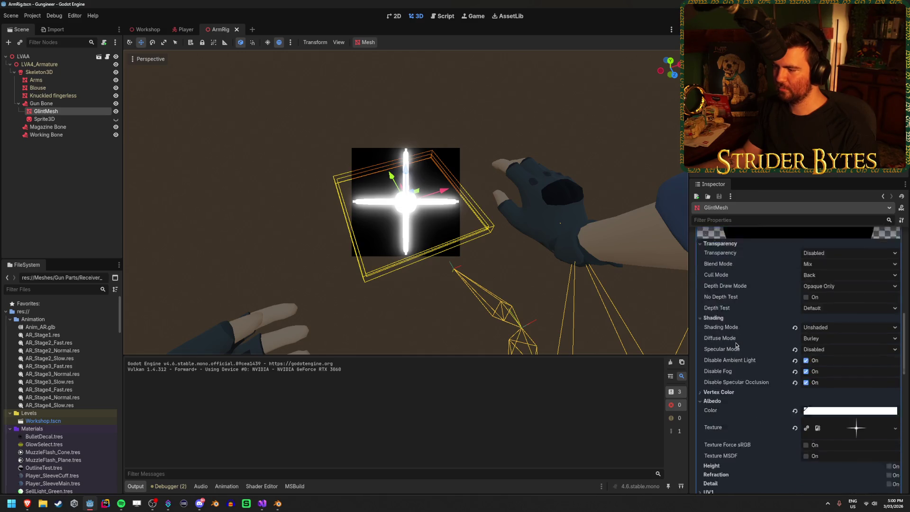
{"action": "scroll", "coordinate": [736, 344], "scroll_direction": "down", "scroll_amount": 1}
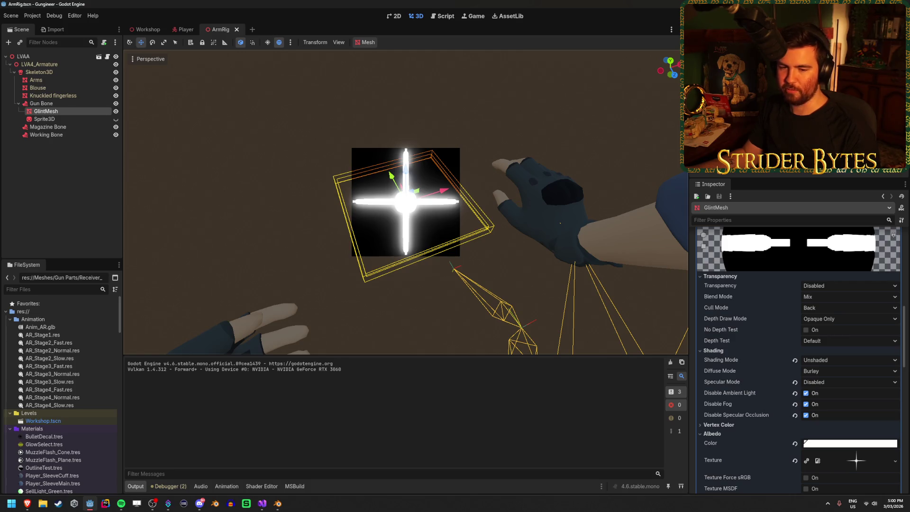
{"action": "left_click", "coordinate": [71, 151]}
{"action": "left_click", "coordinate": [75, 113]}
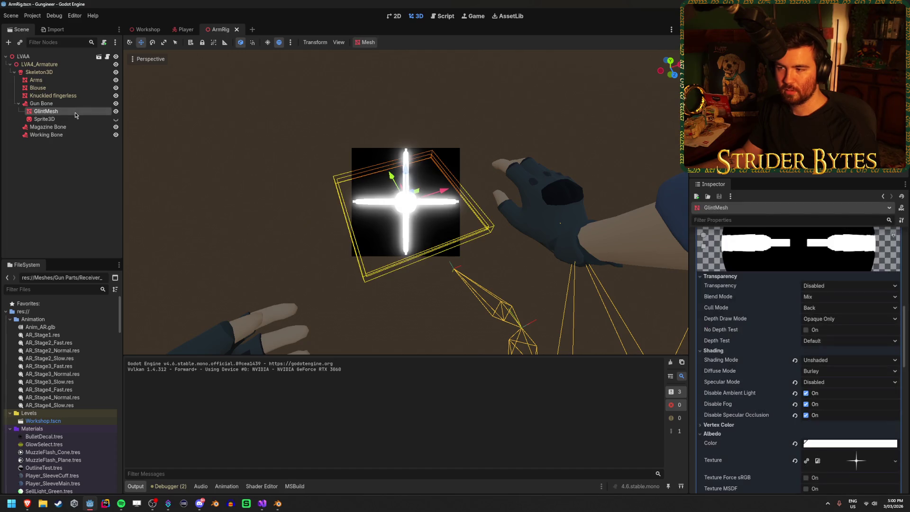
{"action": "left_click", "coordinate": [863, 286]}
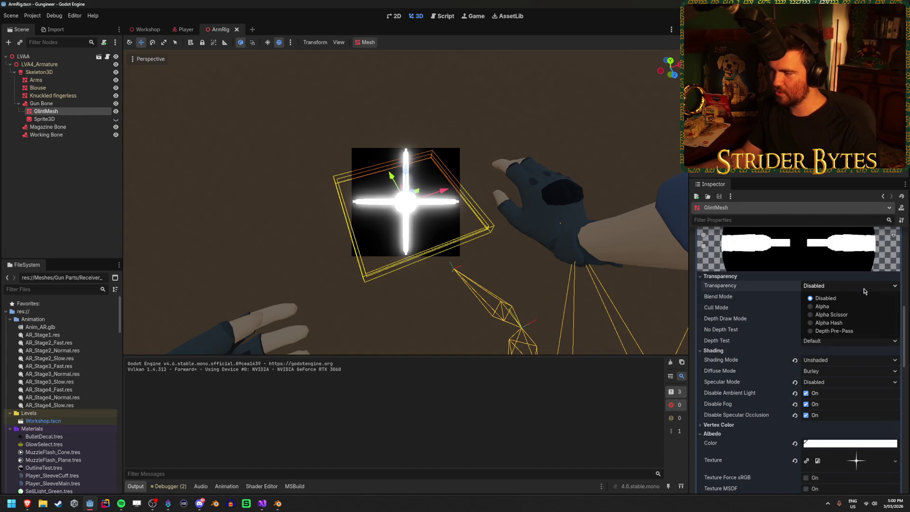
{"action": "left_click", "coordinate": [832, 323]}
{"action": "mouse_move", "coordinate": [546, 266]}
{"action": "left_mouse_down"}
{"action": "mouse_move", "coordinate": [474, 284]}
{"action": "mouse_move", "coordinate": [547, 279]}
{"action": "mouse_move", "coordinate": [635, 351]}
{"action": "mouse_move", "coordinate": [673, 332]}
{"action": "left_mouse_up"}
{"action": "mouse_move", "coordinate": [854, 303]}
{"action": "left_mouse_down"}
{"action": "mouse_move", "coordinate": [791, 298]}
{"action": "mouse_move", "coordinate": [878, 287]}
{"action": "mouse_move", "coordinate": [845, 289]}
{"action": "mouse_move", "coordinate": [851, 297]}
{"action": "left_mouse_up"}
Set Alpha Antialiasing to Alpha Edge Blend, briefly trying Alpha Edge Clip first.
{"action": "left_click", "coordinate": [820, 313]}
{"action": "left_click", "coordinate": [823, 329]}
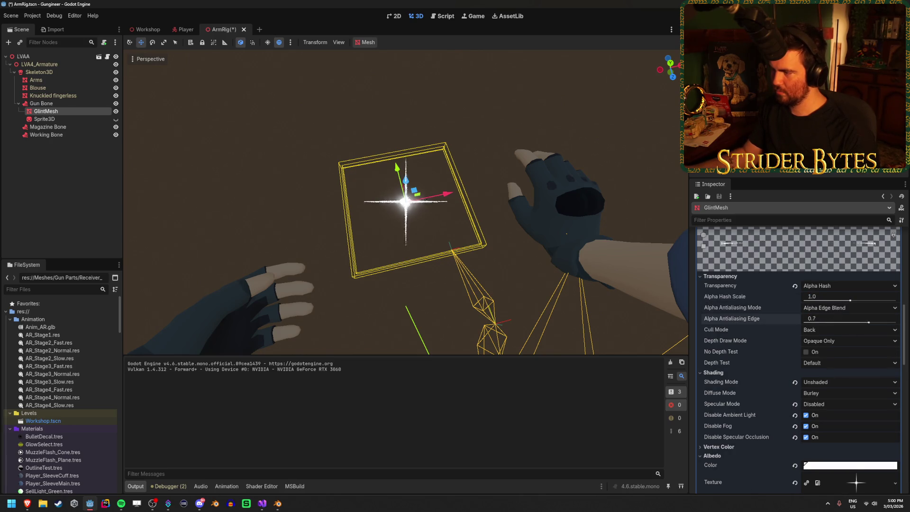
{"action": "left_click", "coordinate": [842, 308]}
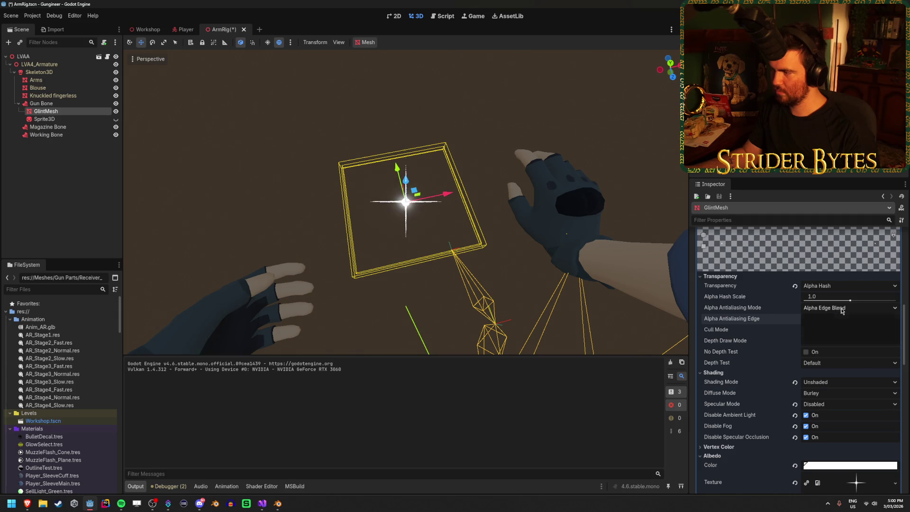
{"action": "left_click", "coordinate": [840, 339]}
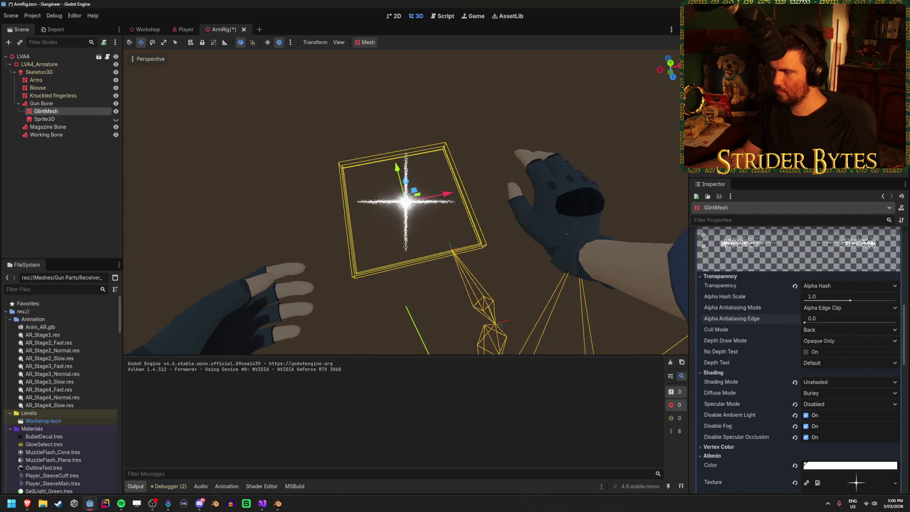
{"action": "left_click", "coordinate": [842, 308]}
{"action": "left_click", "coordinate": [844, 331]}
Save the ArmRig scene and run the game with F5 to test the glint.
{"action": "key", "text": "ctrl+s"}
{"action": "left_click", "coordinate": [833, 308]}
{"action": "left_click", "coordinate": [834, 309]}
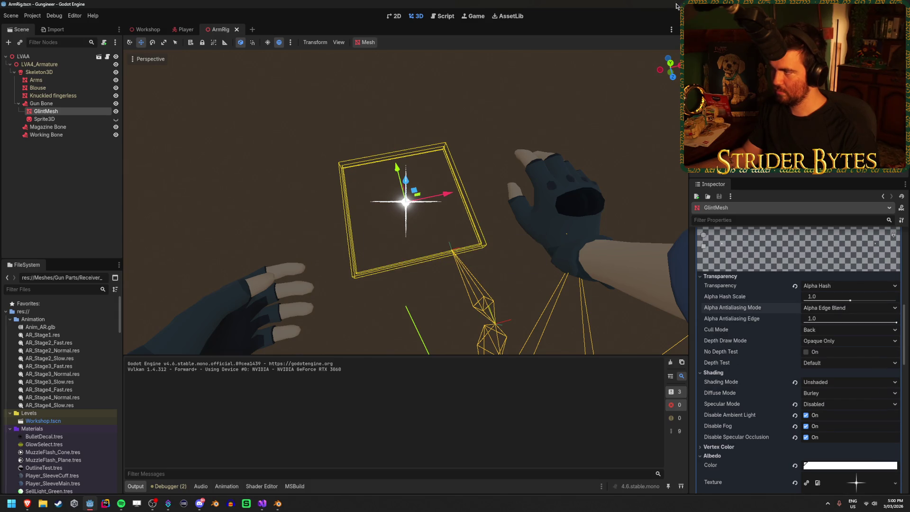
{"action": "key", "text": "F5"}
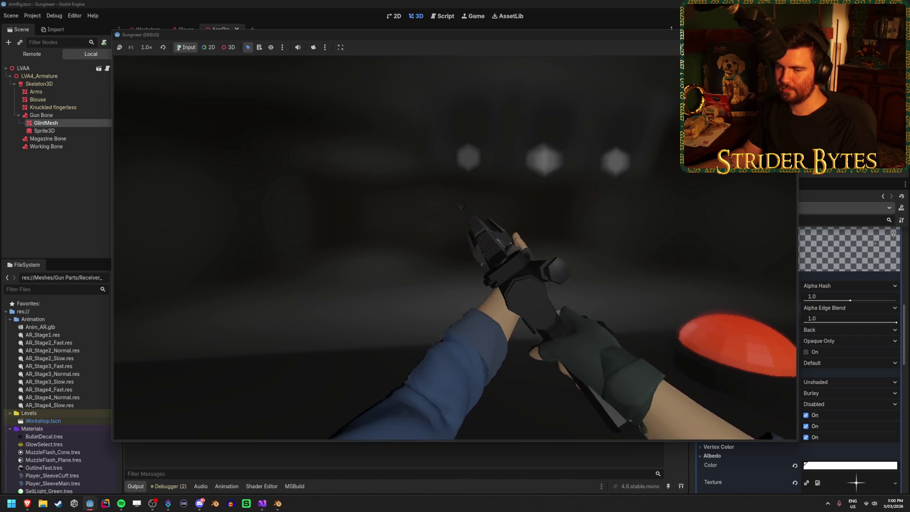
{"action": "key", "text": "Escape"}
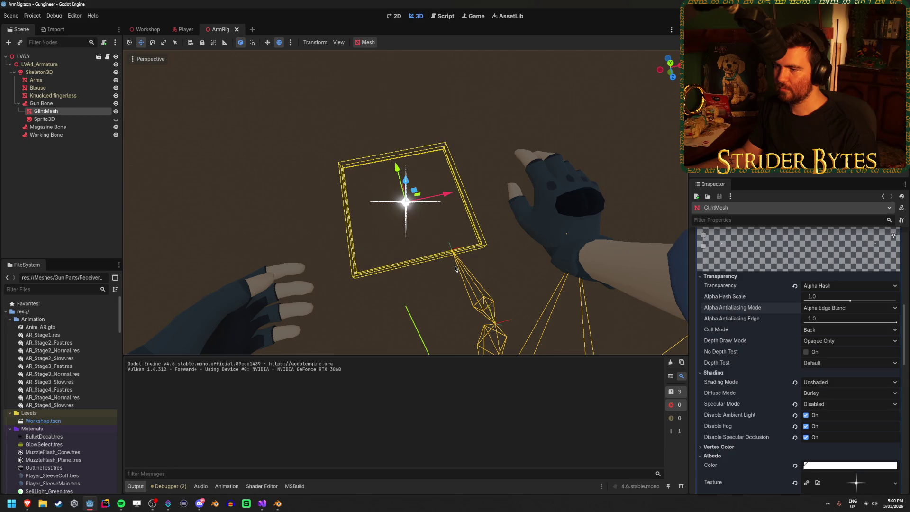
{"action": "left_click", "coordinate": [830, 307]}
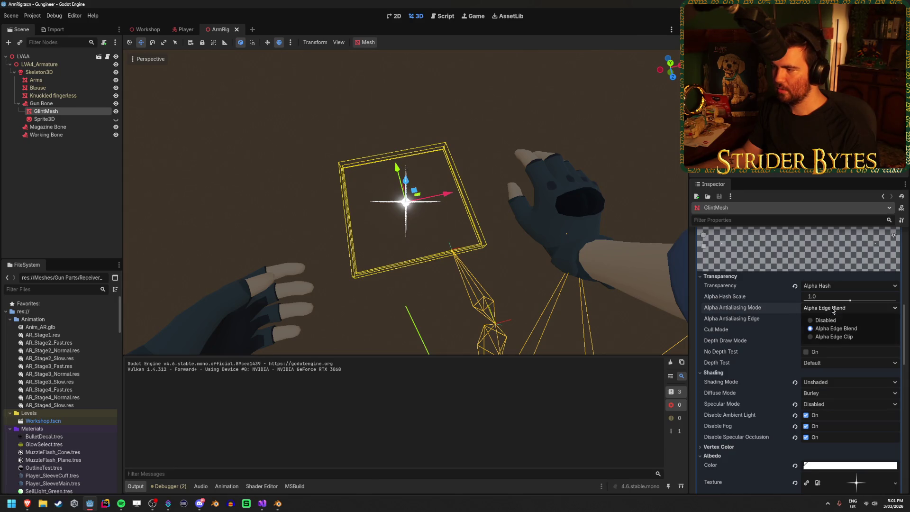
{"action": "left_click", "coordinate": [817, 317]}
{"action": "left_click", "coordinate": [830, 286]}
{"action": "left_click", "coordinate": [836, 308]}
{"action": "key", "text": "ctrl+s"}
{"action": "mouse_move", "coordinate": [757, 323]}
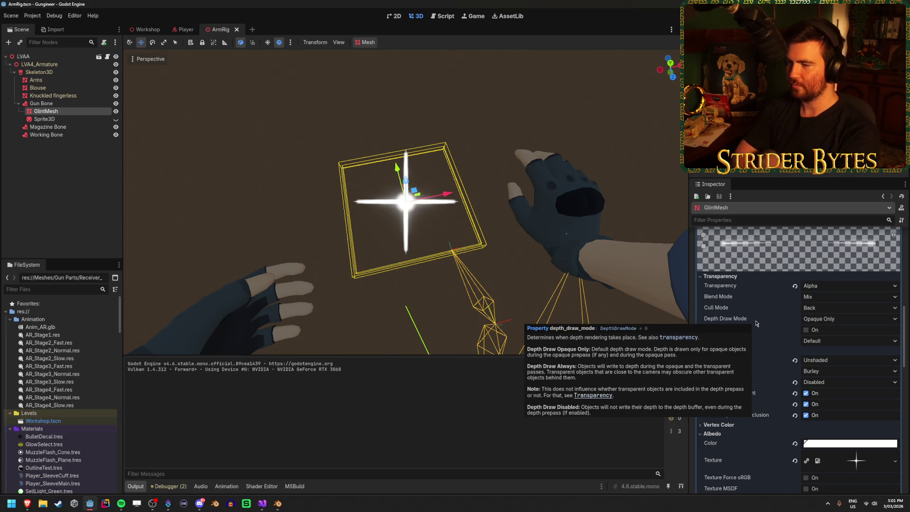
{"action": "left_click", "coordinate": [58, 179]}
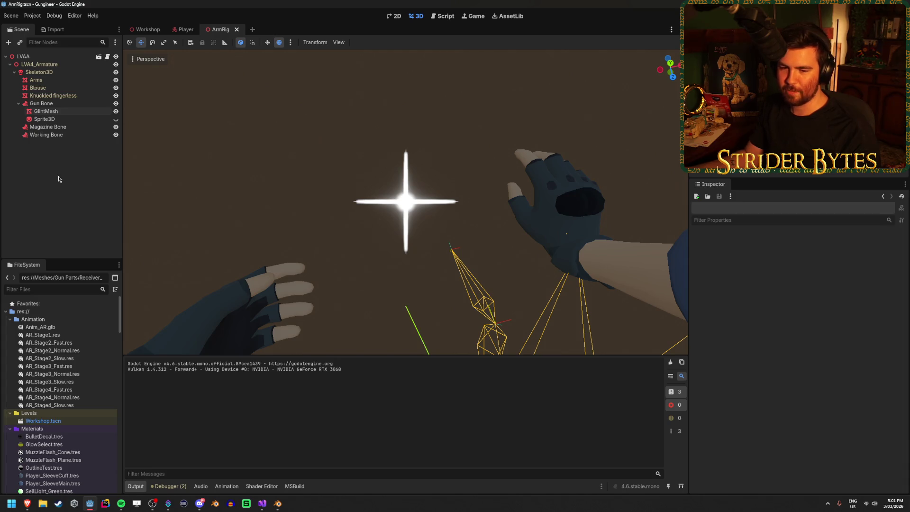
{"action": "left_click", "coordinate": [84, 121]}
{"action": "left_click", "coordinate": [86, 112]}
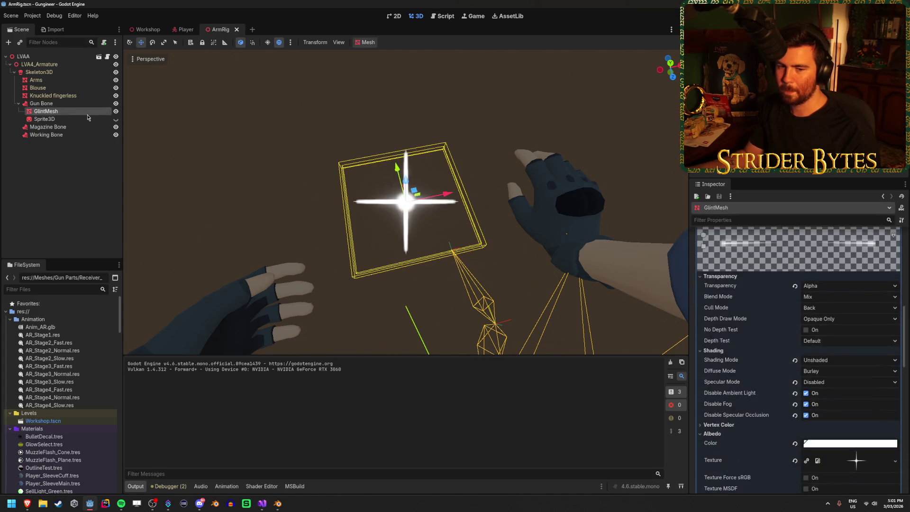
{"action": "left_click", "coordinate": [71, 206]}
{"action": "left_click", "coordinate": [63, 112]}
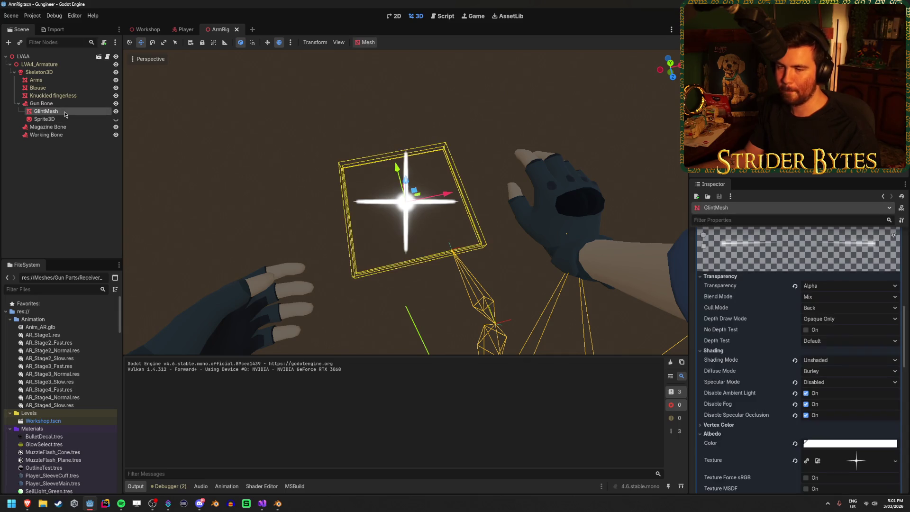
{"action": "left_click", "coordinate": [66, 112], "text": "ctrl"}
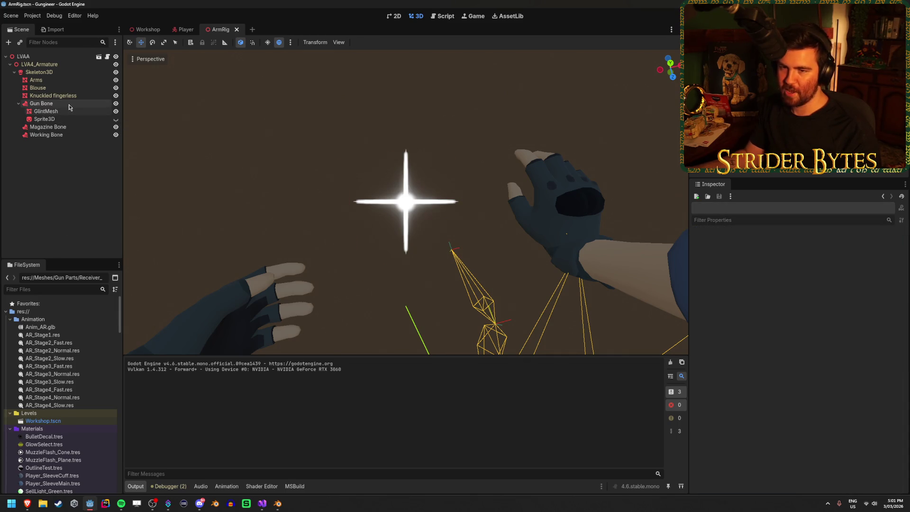
{"action": "left_click", "coordinate": [70, 110]}
{"action": "left_click", "coordinate": [86, 199]}
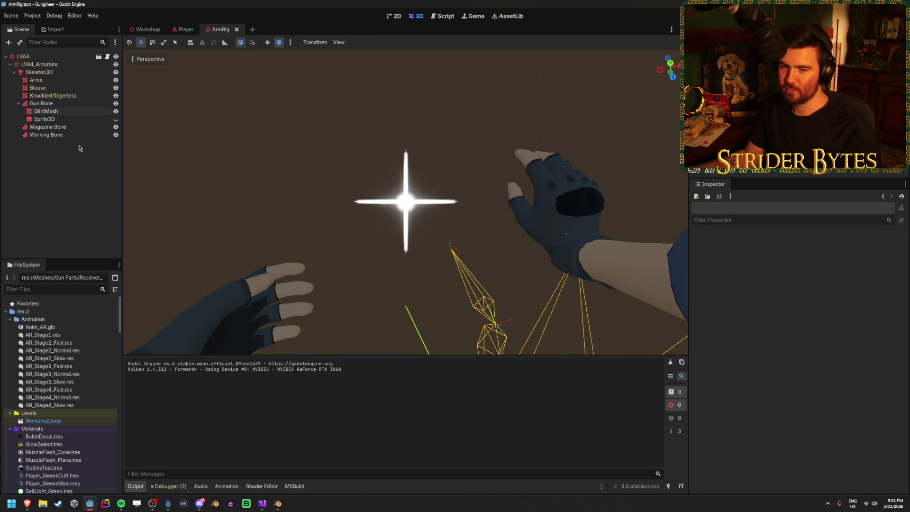
{"action": "left_click", "coordinate": [66, 112]}
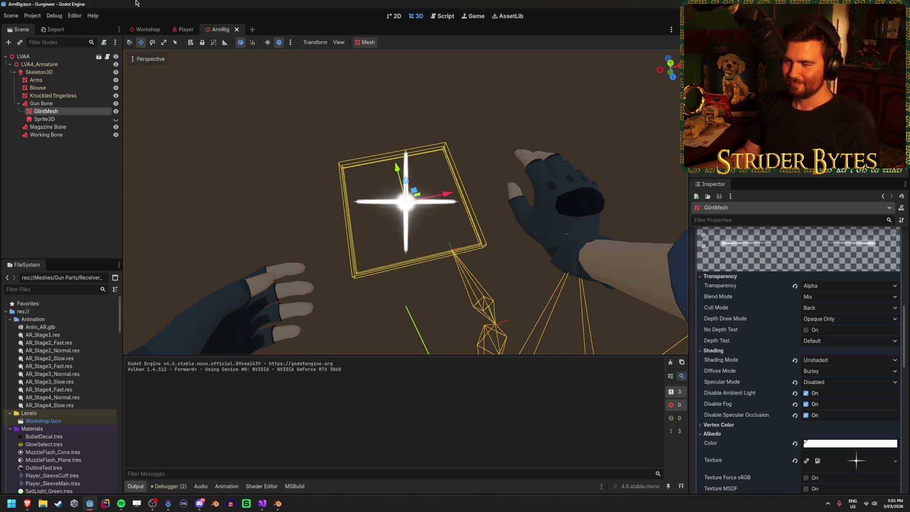
Pull the viewport back to show both arms and save the ArmRig scene.
{"action": "mouse_move", "coordinate": [269, 147]}
{"action": "left_mouse_down"}
{"action": "mouse_move", "coordinate": [304, 113]}
{"action": "mouse_move", "coordinate": [317, 143]}
{"action": "left_mouse_up"}
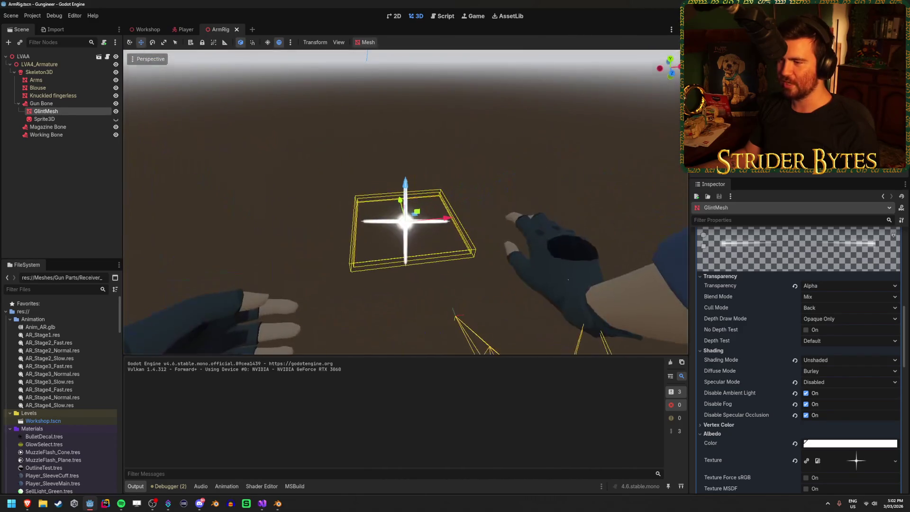
{"action": "left_click", "coordinate": [244, 195]}
{"action": "key", "text": "ctrl+s"}
{"action": "left_click_drag", "start_coordinate": [244, 196], "coordinate": [338, 279]}
{"action": "key", "text": "ctrl+s"}
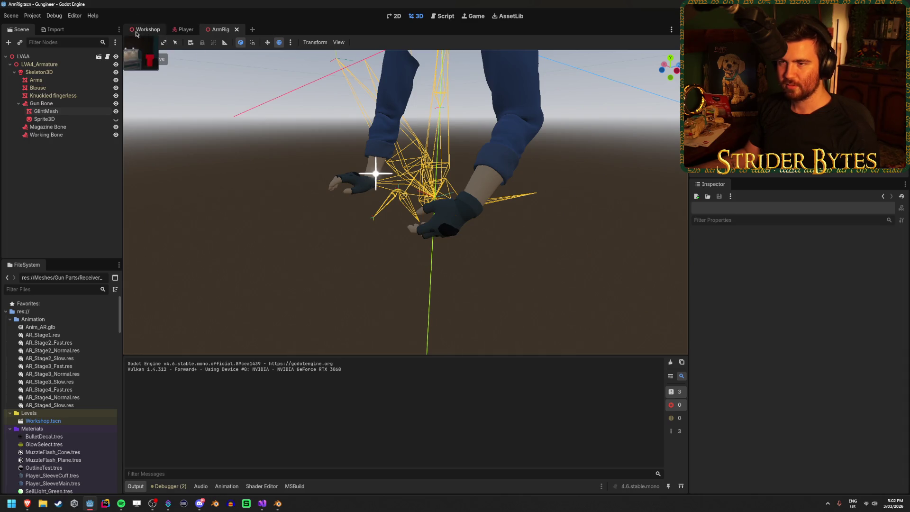
Check the Workshop and Player scene tabs, then return to ArmRig.
{"action": "left_click", "coordinate": [142, 29]}
{"action": "left_click", "coordinate": [186, 29]}
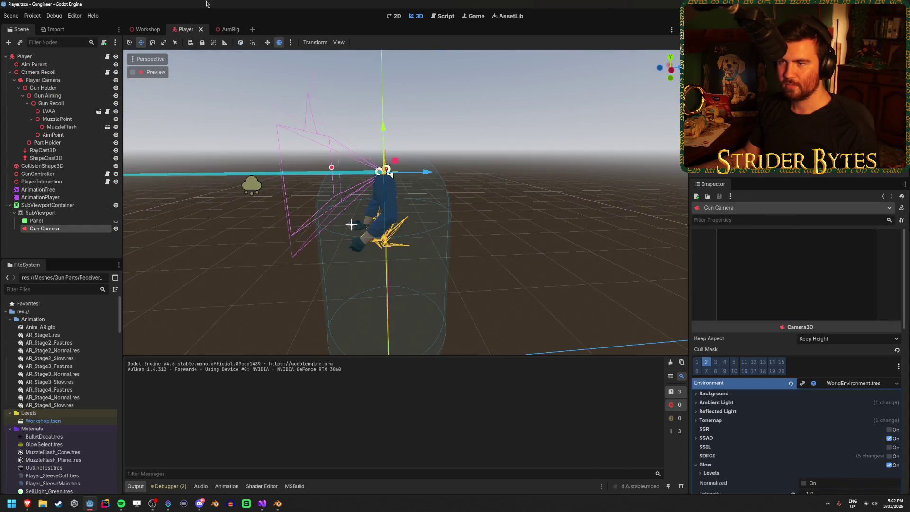
{"action": "key", "text": "ctrl+Tab"}
{"action": "left_click", "coordinate": [145, 29]}
{"action": "left_click", "coordinate": [186, 29]}
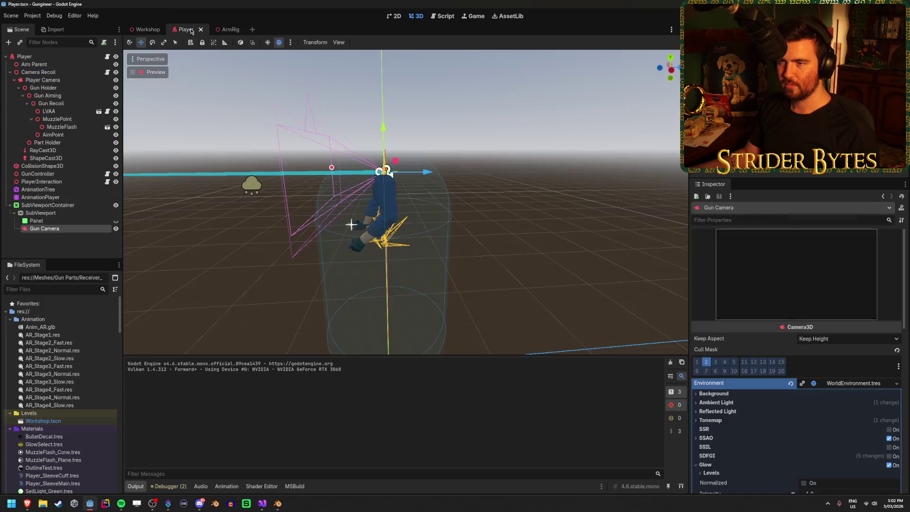
{"action": "left_click", "coordinate": [222, 31]}
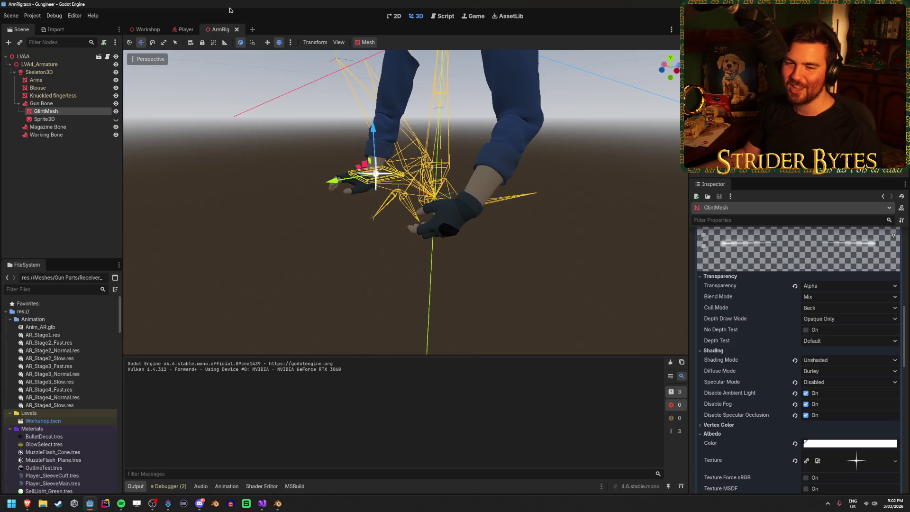
Save ArmRig with Ctrl+S and switch to the Workshop scene.
{"action": "key", "text": "ctrl+s"}
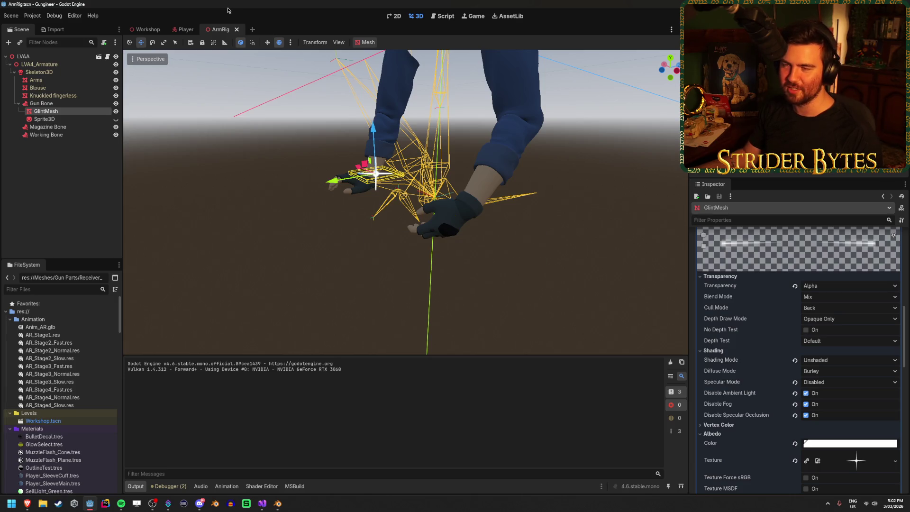
{"action": "left_click", "coordinate": [145, 30]}
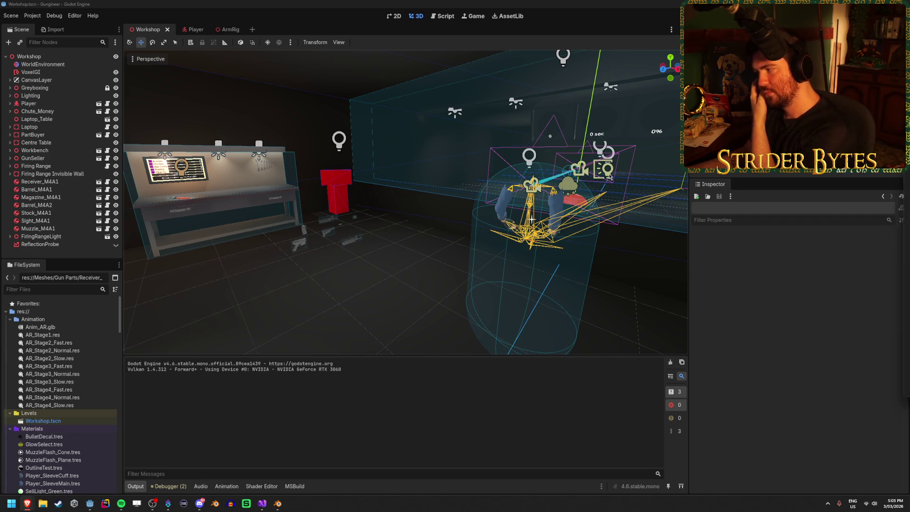
Open the Reddit FPS-gun thread and the Godot 4.3 weapon view model video in new tabs, showing the video.
{"action": "key", "text": "alt+Tab"}
{"action": "scroll", "coordinate": [381, 249], "scroll_direction": "down", "scroll_amount": 2}
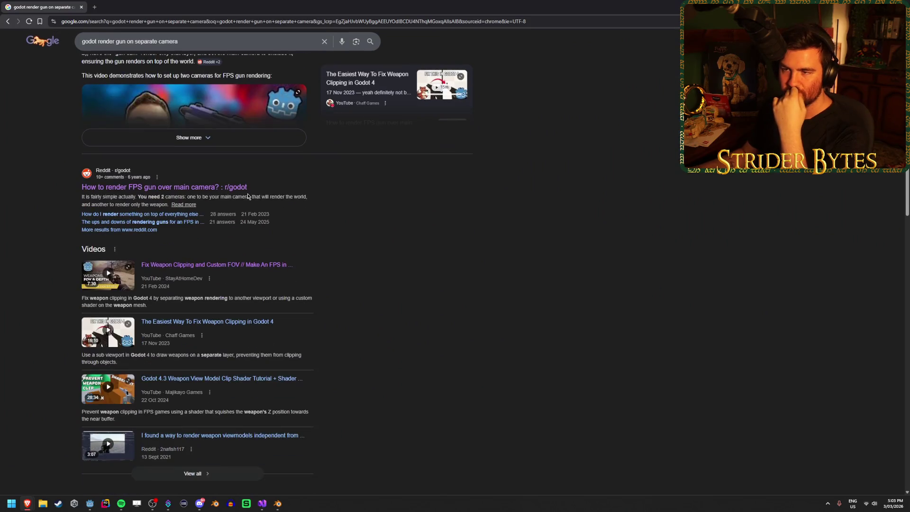
{"action": "middle_click", "coordinate": [223, 188]}
{"action": "scroll", "coordinate": [504, 237], "scroll_direction": "down", "scroll_amount": 1}
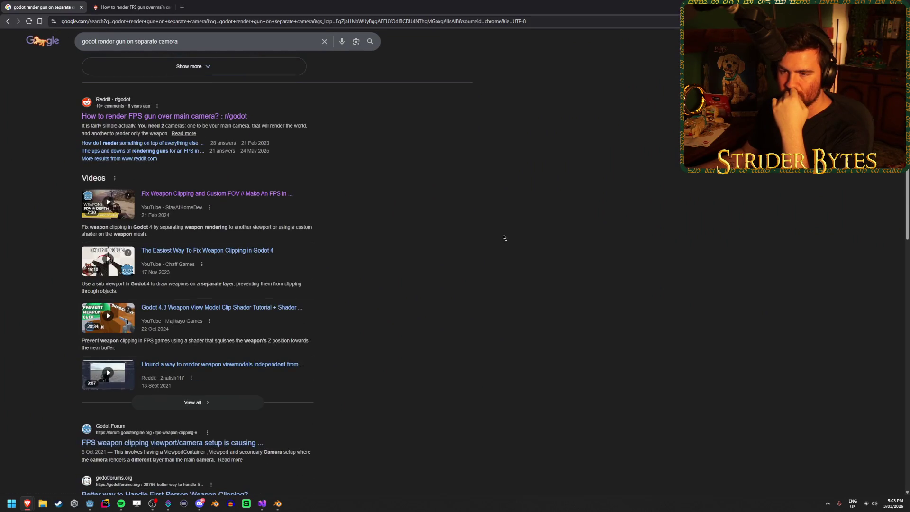
{"action": "scroll", "coordinate": [504, 238], "scroll_direction": "down", "scroll_amount": 3}
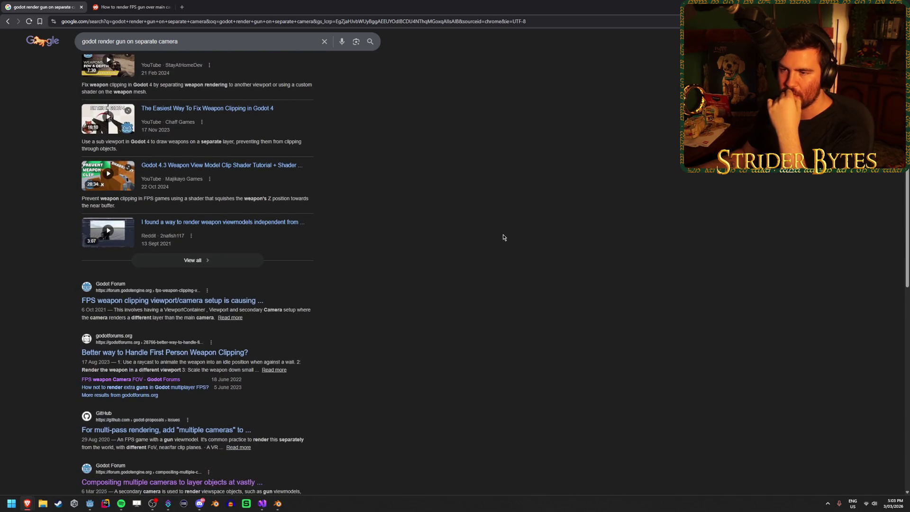
{"action": "middle_click", "coordinate": [237, 165]}
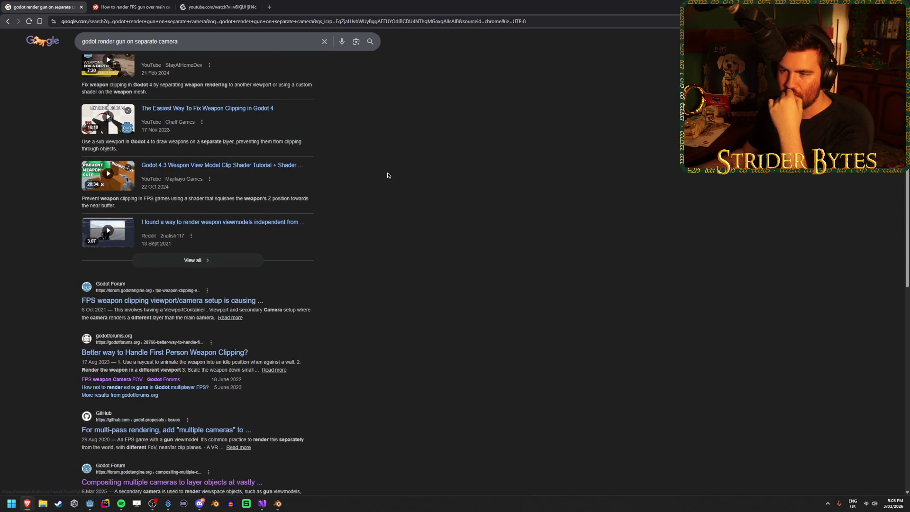
{"action": "left_click", "coordinate": [228, 5]}
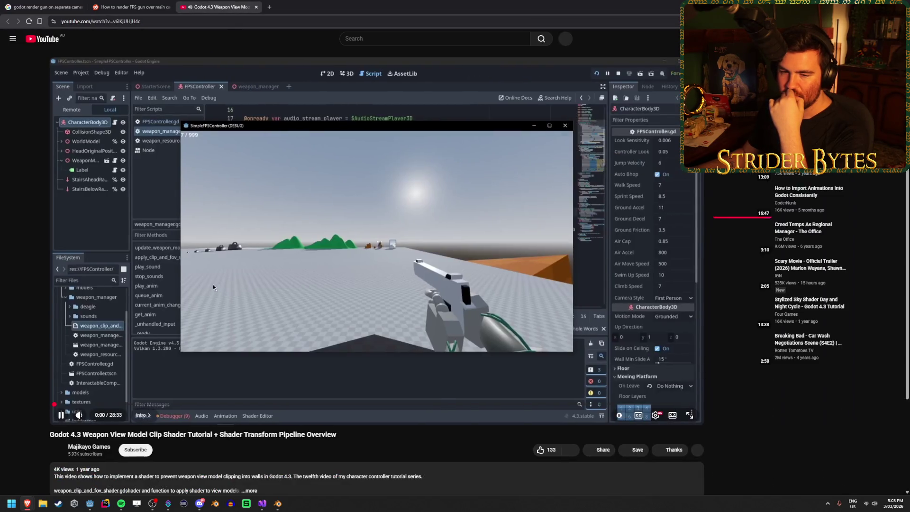
Mute the tutorial and skim through 1:05, 2:53, 5:05, 7:23 and 14:04 to reach 15:56.
{"action": "left_click", "coordinate": [82, 416]}
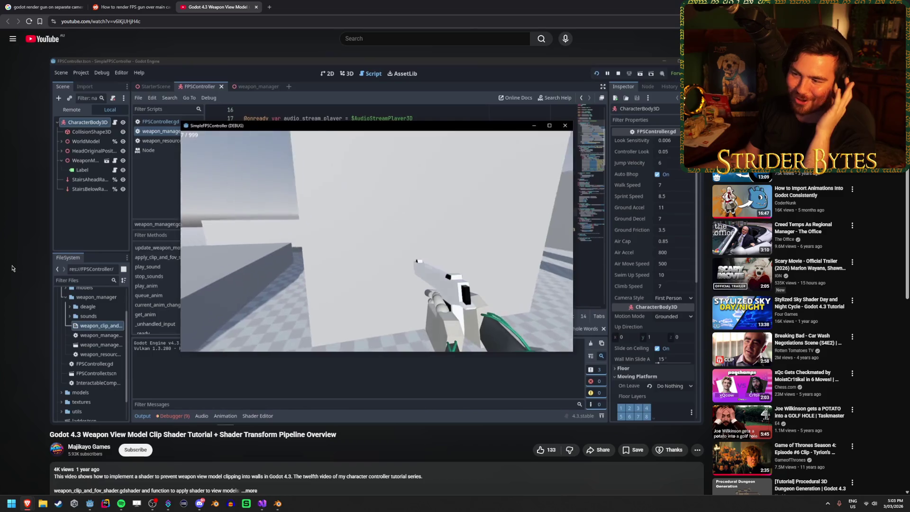
{"action": "mouse_move", "coordinate": [128, 406]}
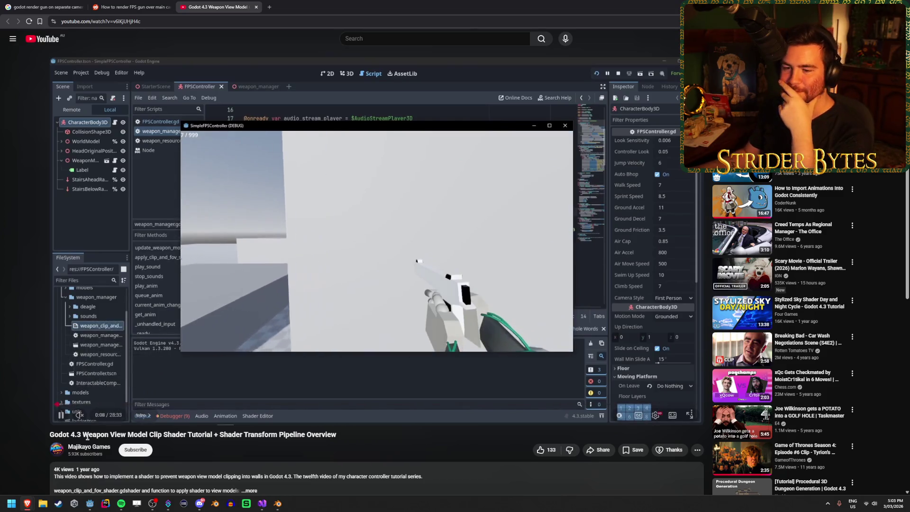
{"action": "left_click", "coordinate": [80, 405]}
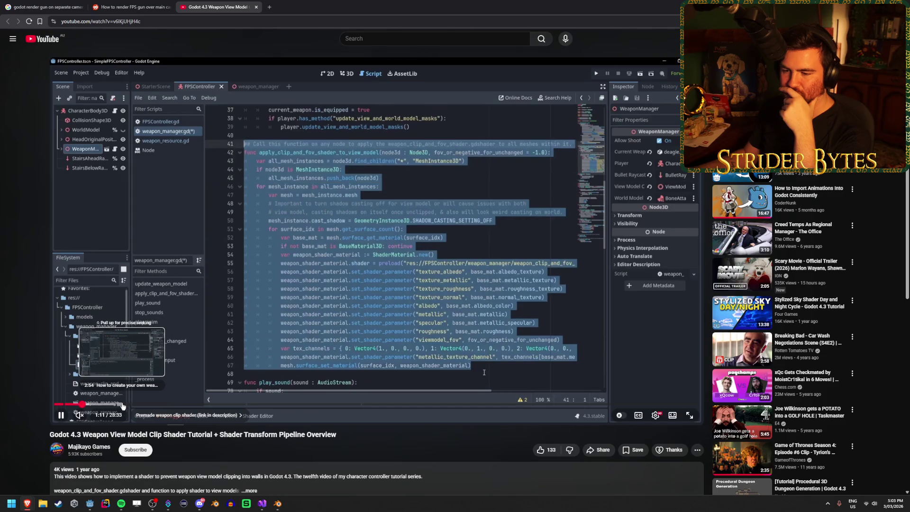
{"action": "key", "text": "Right"}
{"action": "key", "text": "Right"}
{"action": "key", "text": "Right"}
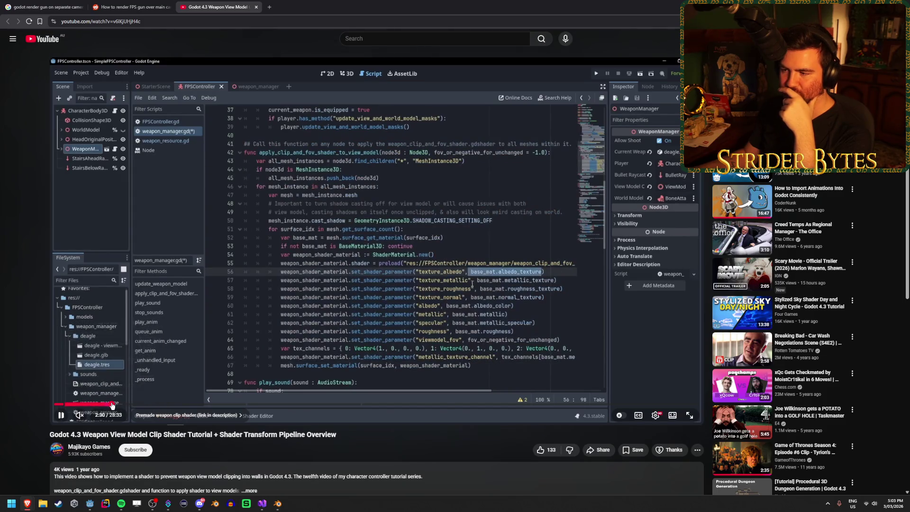
{"action": "left_click", "coordinate": [120, 405]}
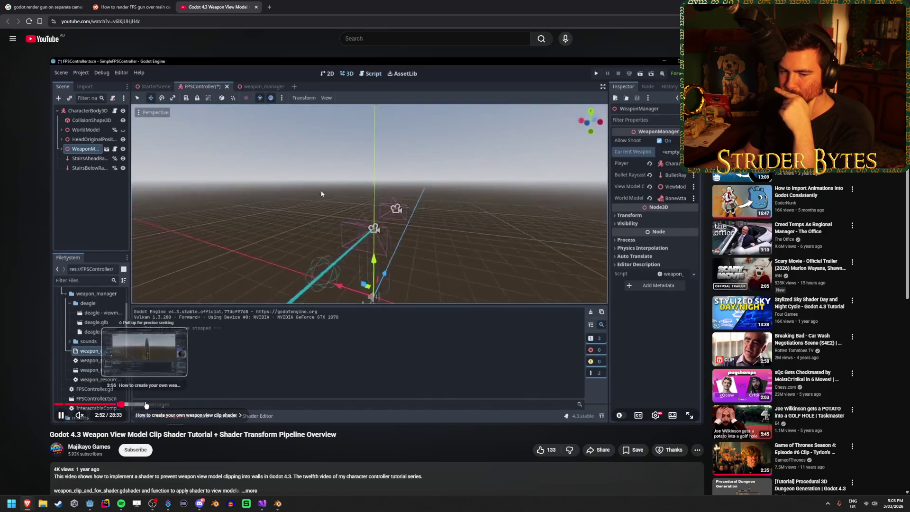
{"action": "left_click", "coordinate": [146, 405]}
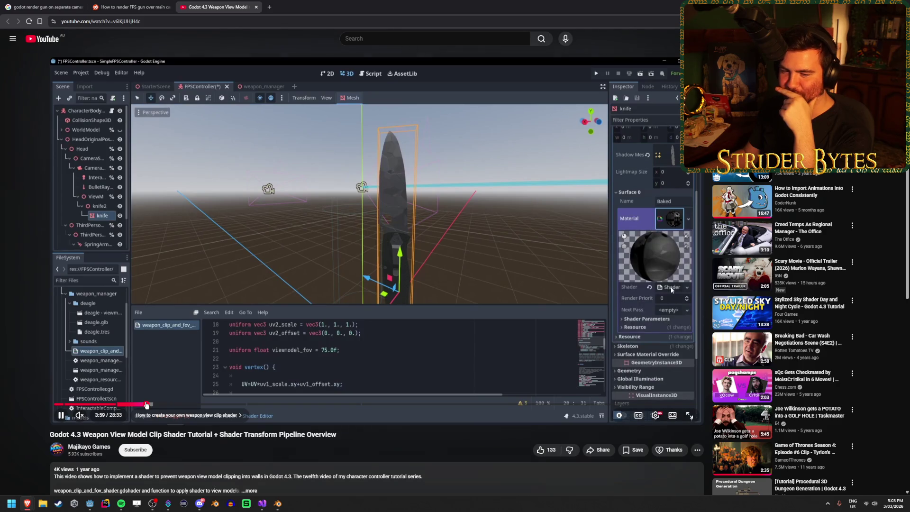
{"action": "left_click", "coordinate": [172, 404]}
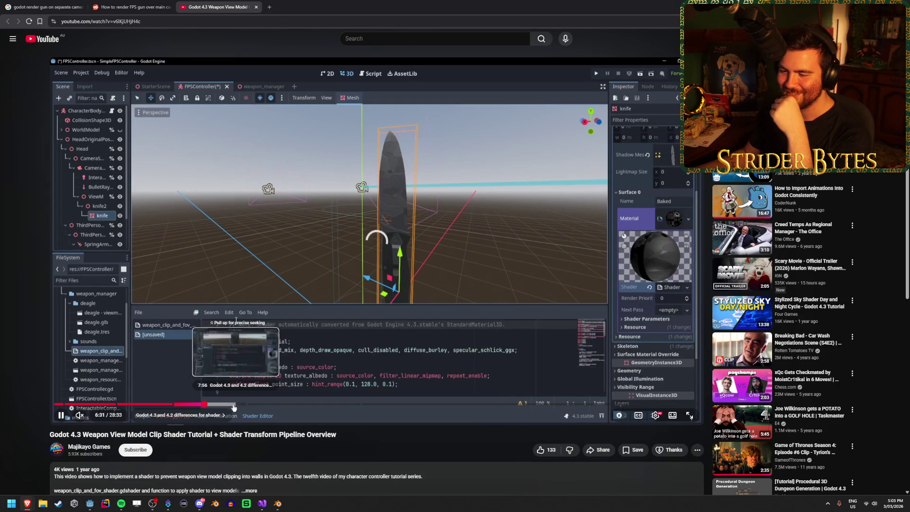
{"action": "left_click", "coordinate": [224, 406]}
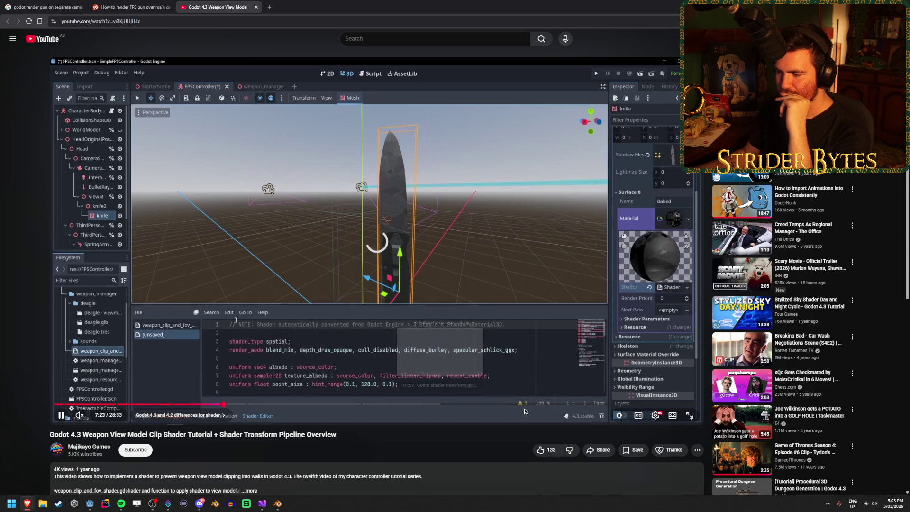
{"action": "left_click", "coordinate": [365, 406]}
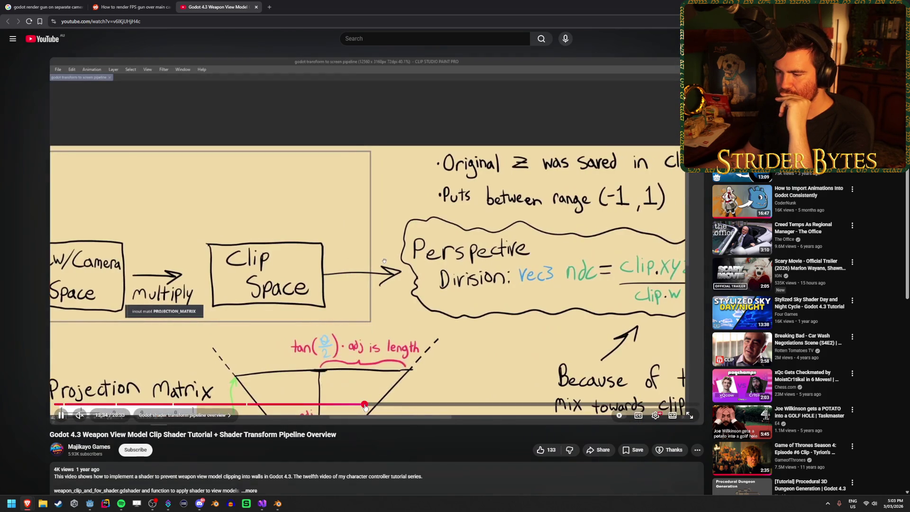
{"action": "left_click", "coordinate": [377, 405]}
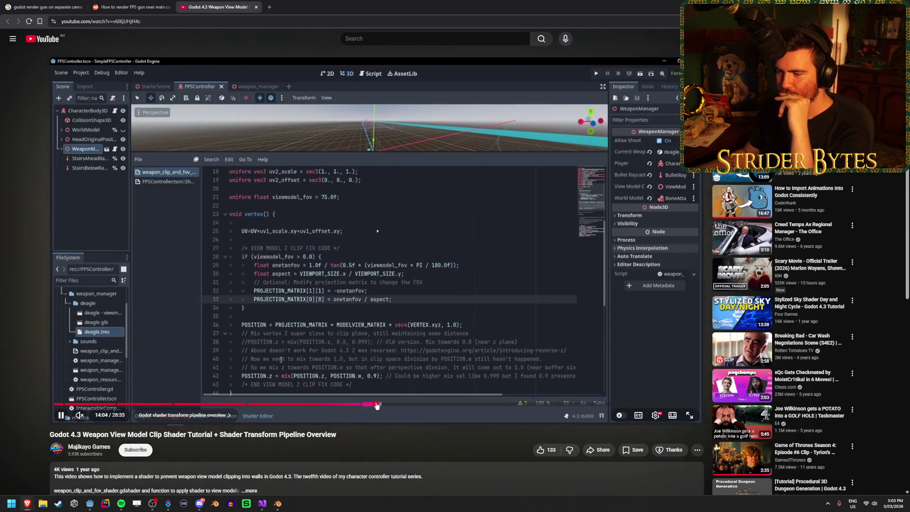
{"action": "left_click", "coordinate": [418, 406]}
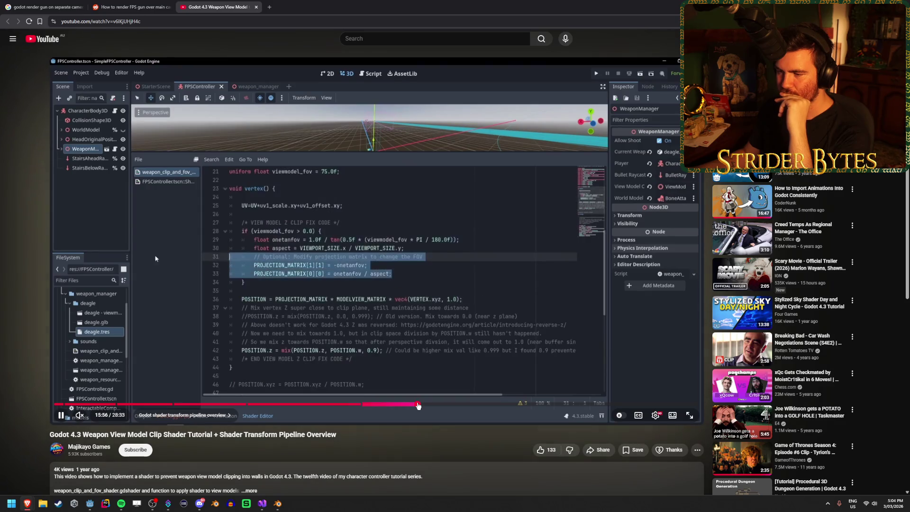